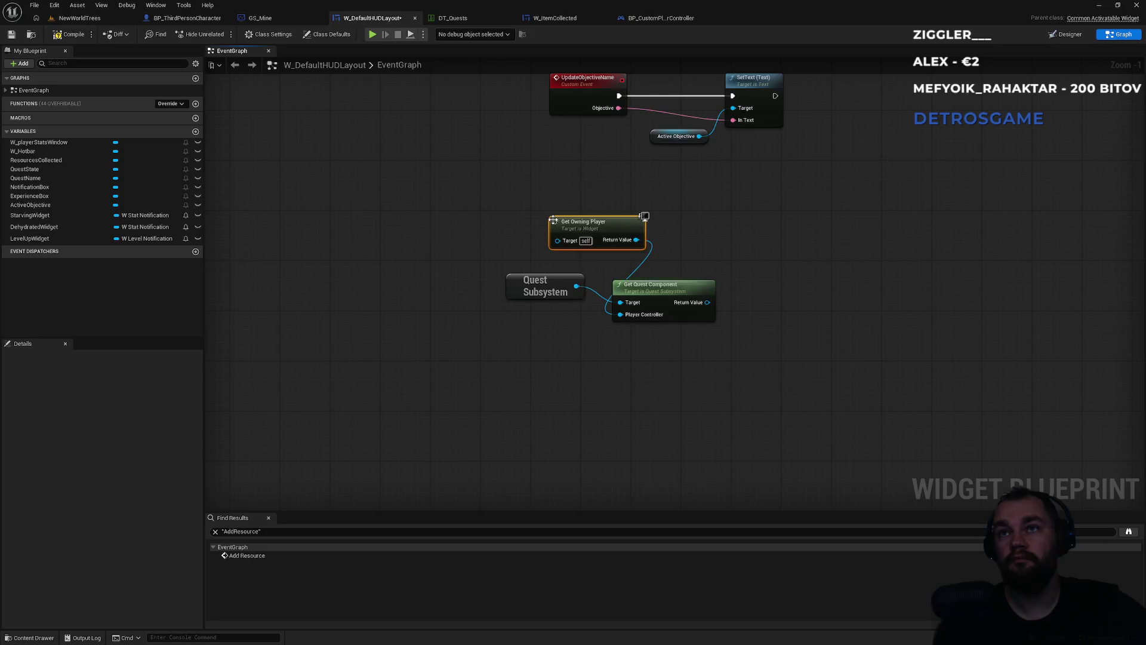
Wire Get Owning Player into Get Quest Component's Player Controller input
drag(555, 224, 497, 230)
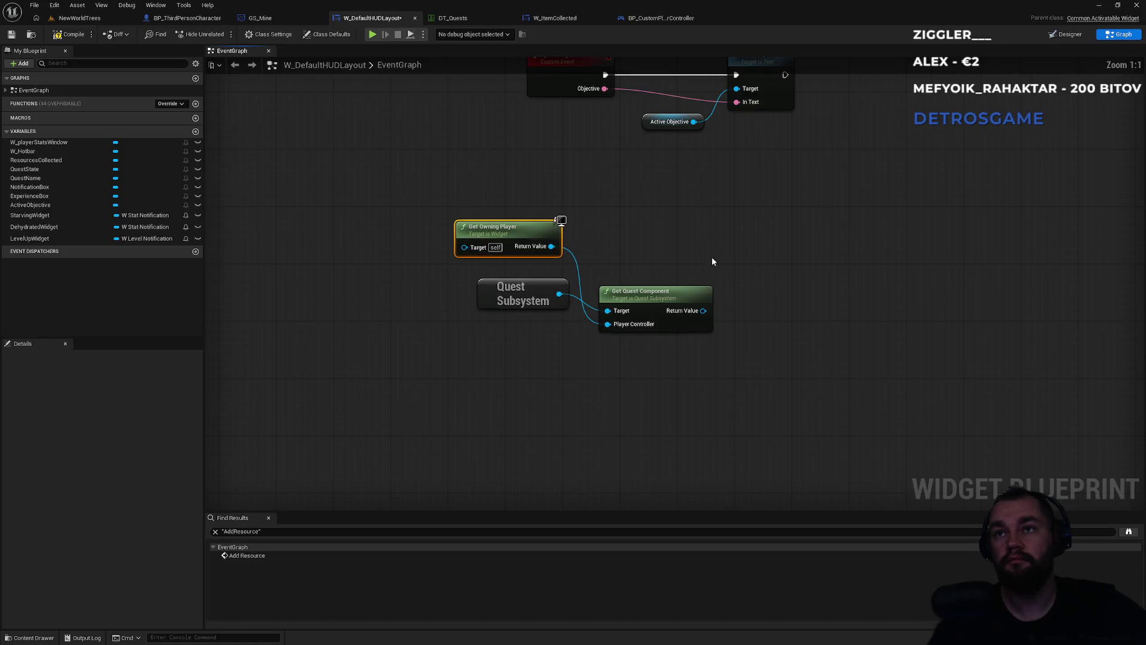
click(682, 294)
scroll(545, 285, up, 1)
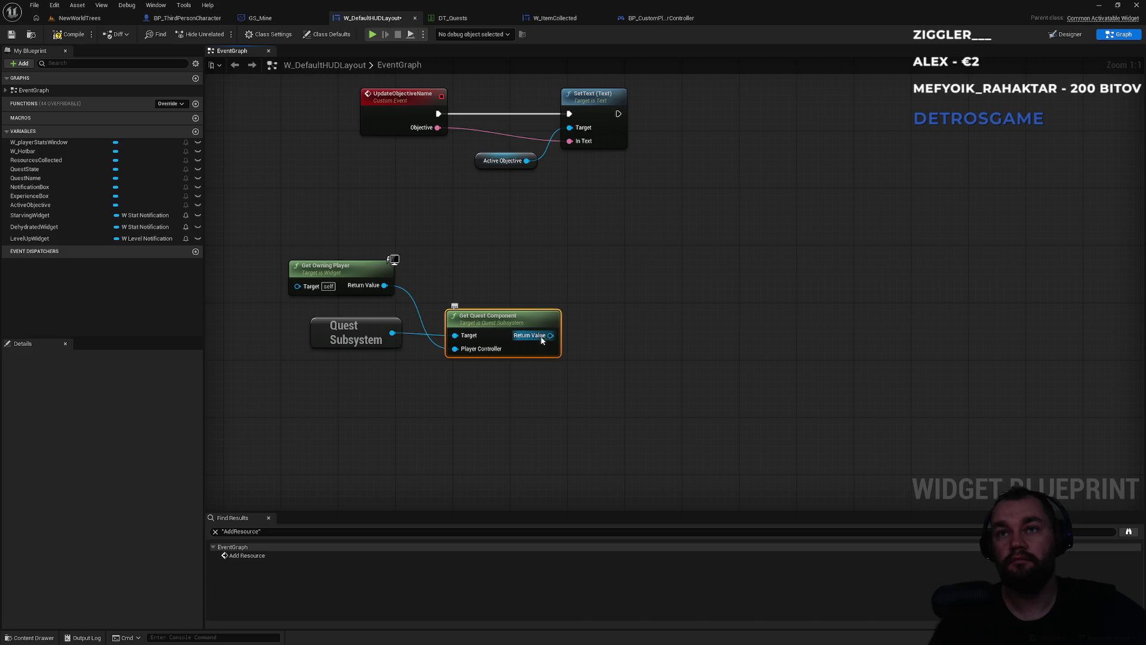
drag(550, 335, 623, 291)
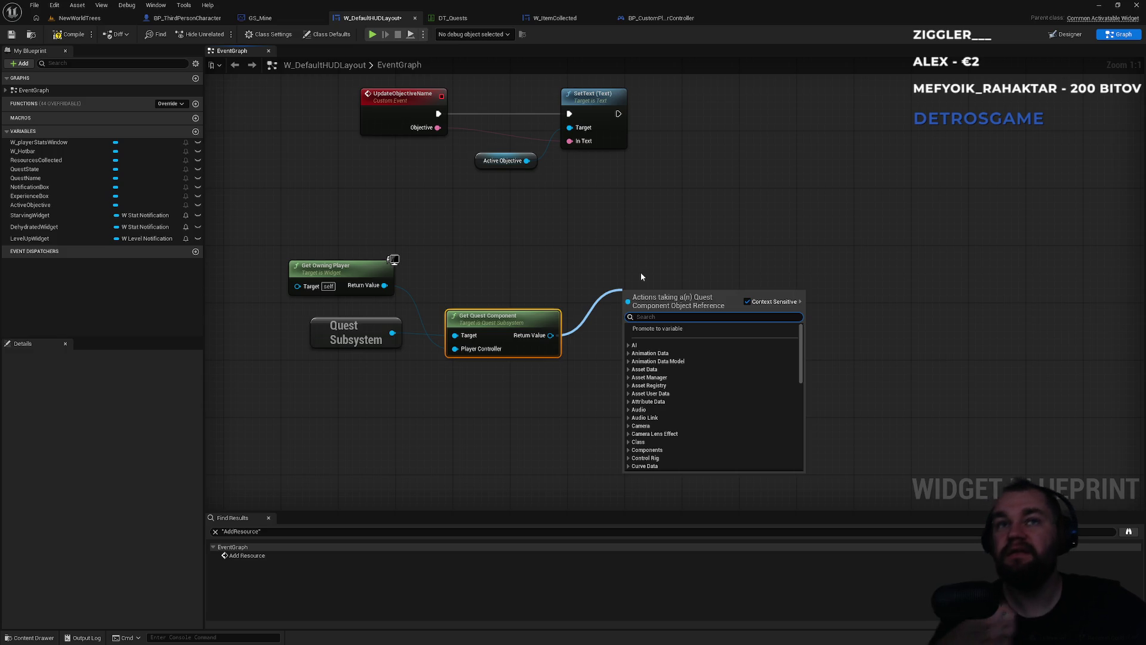
click(556, 263)
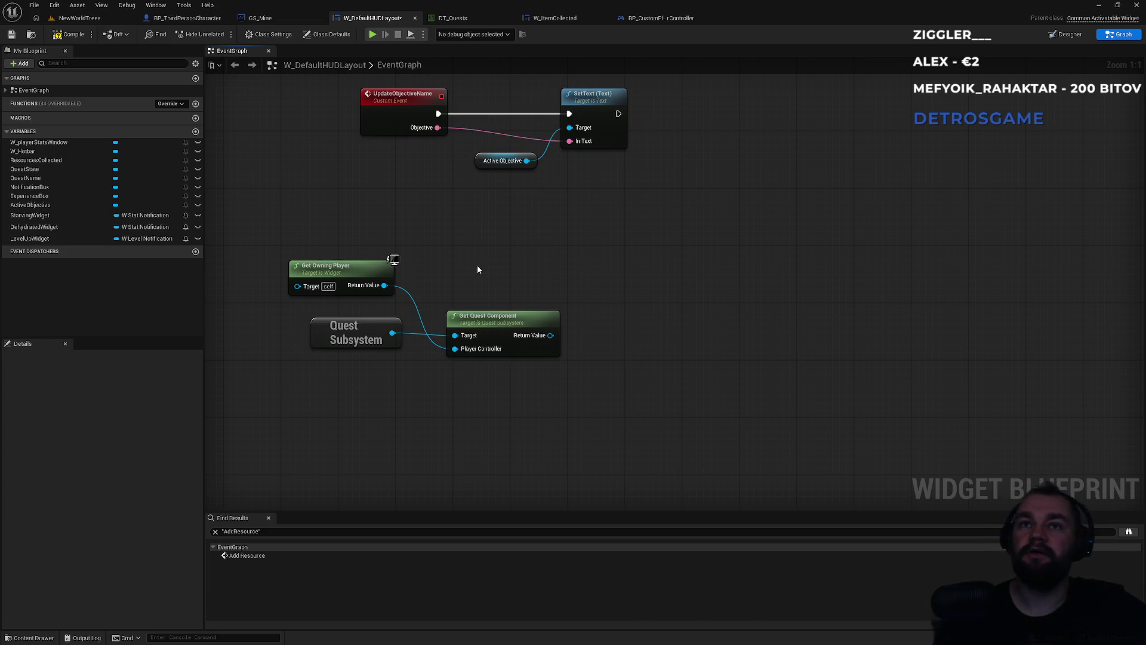
Tidy the Get Owning Player and quest lookup nodes, then zoom out
drag(352, 277, 375, 275)
click(332, 210)
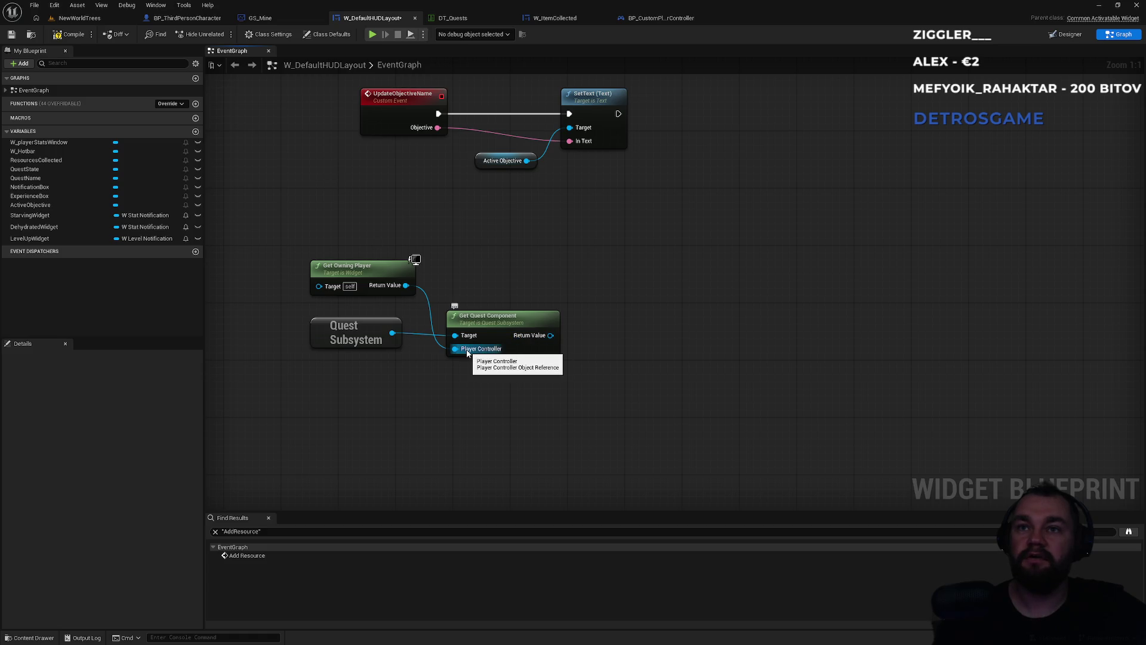
mouse_move(381, 242)
mouse_down()
mouse_move(518, 389)
mouse_move(428, 352)
mouse_move(325, 232)
mouse_up()
click(325, 231)
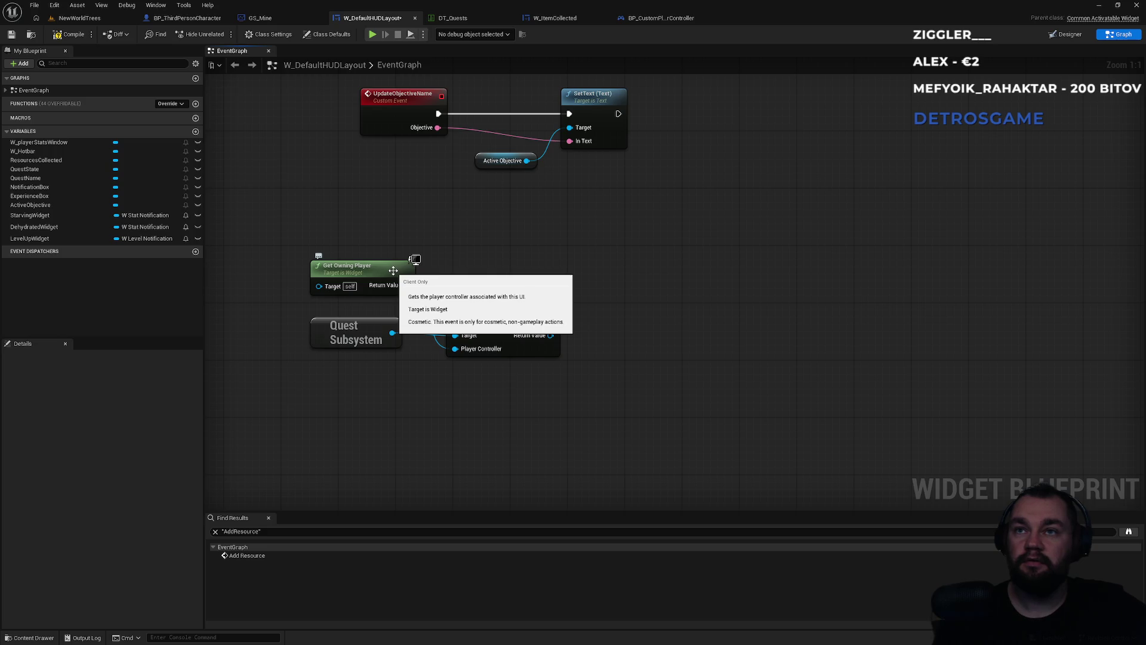
scroll(350, 246, down, 5)
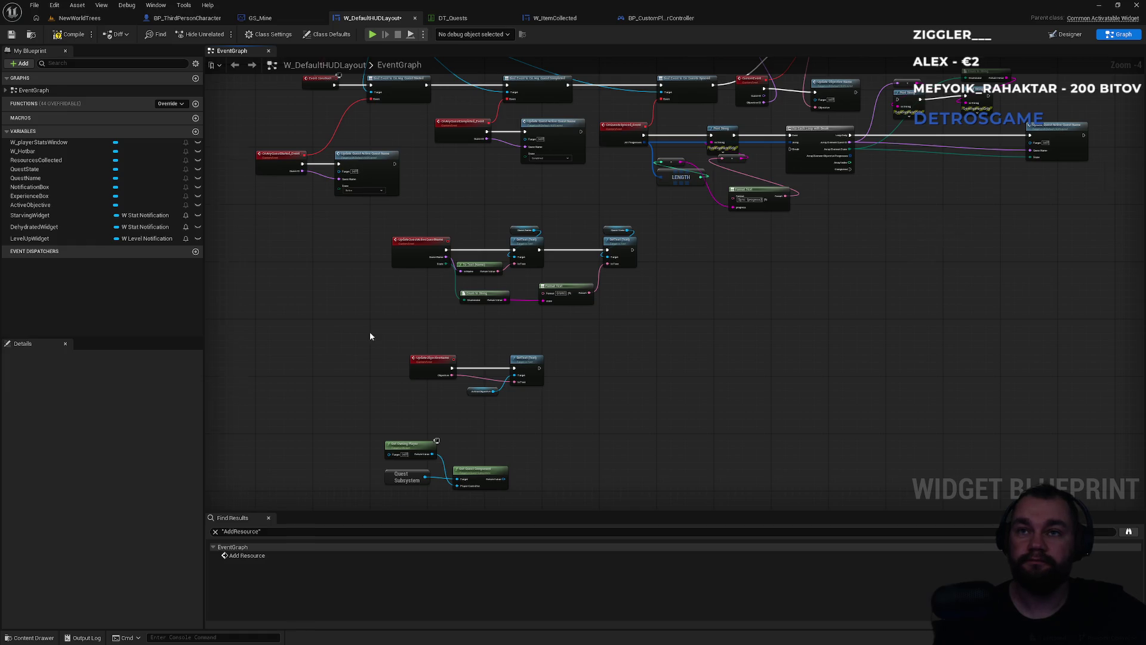
Add Get Objective Progress from the quest component output via 'progre', delete it, and search 'progre' again
scroll(370, 336, up, 5)
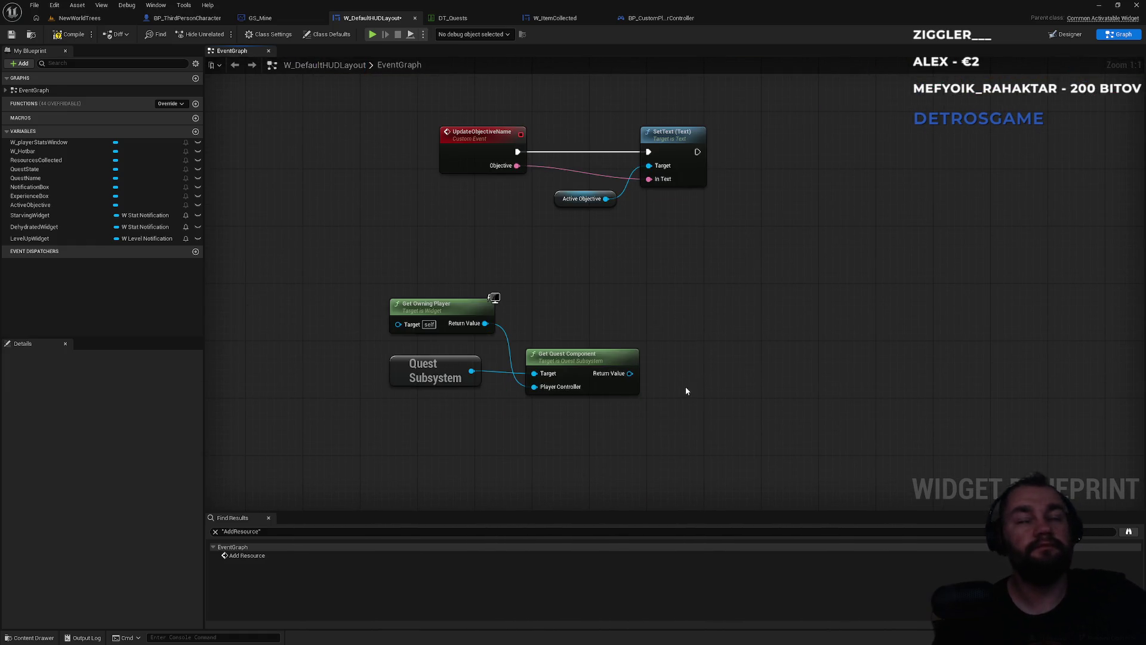
drag(629, 373, 694, 359)
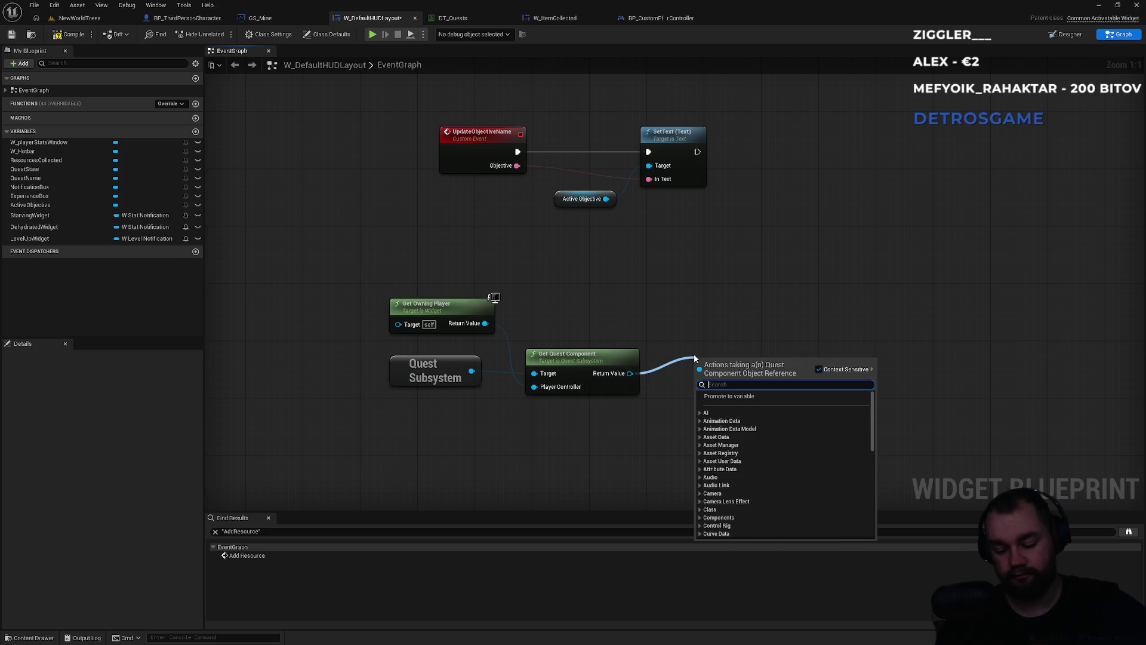
text(progre)
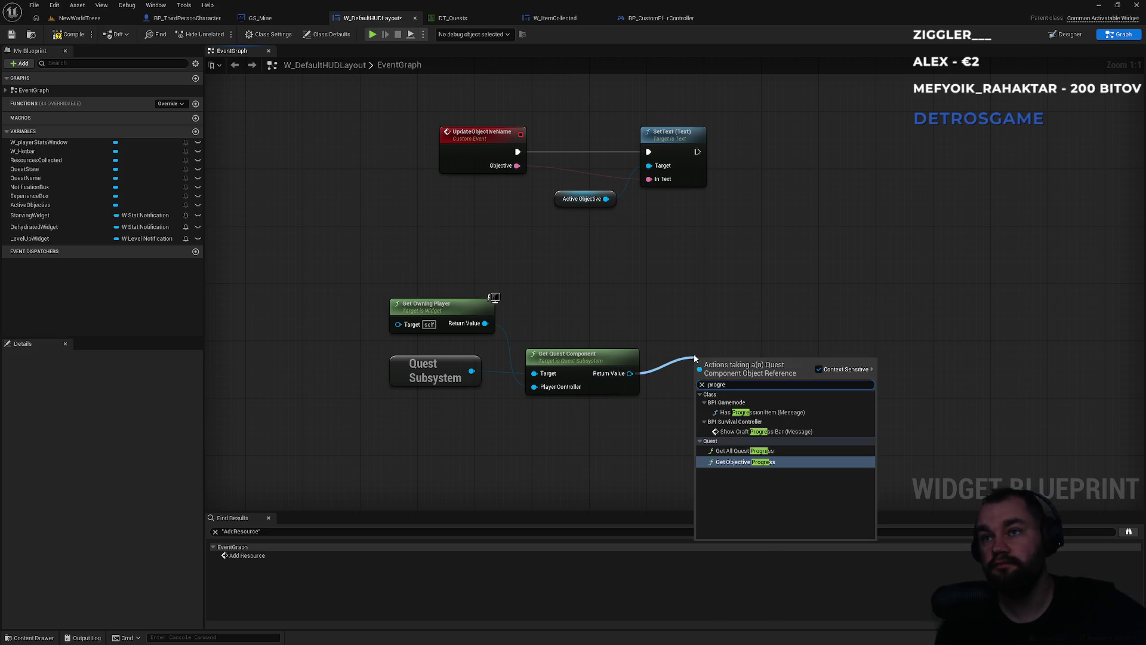
key(Up)
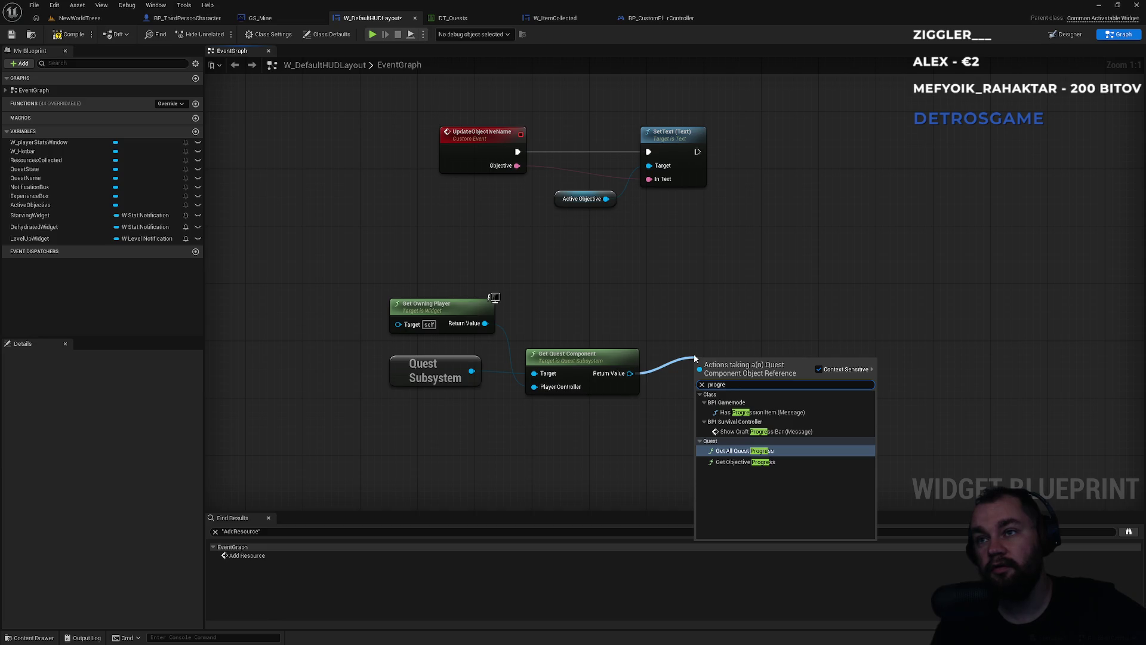
key(Down)
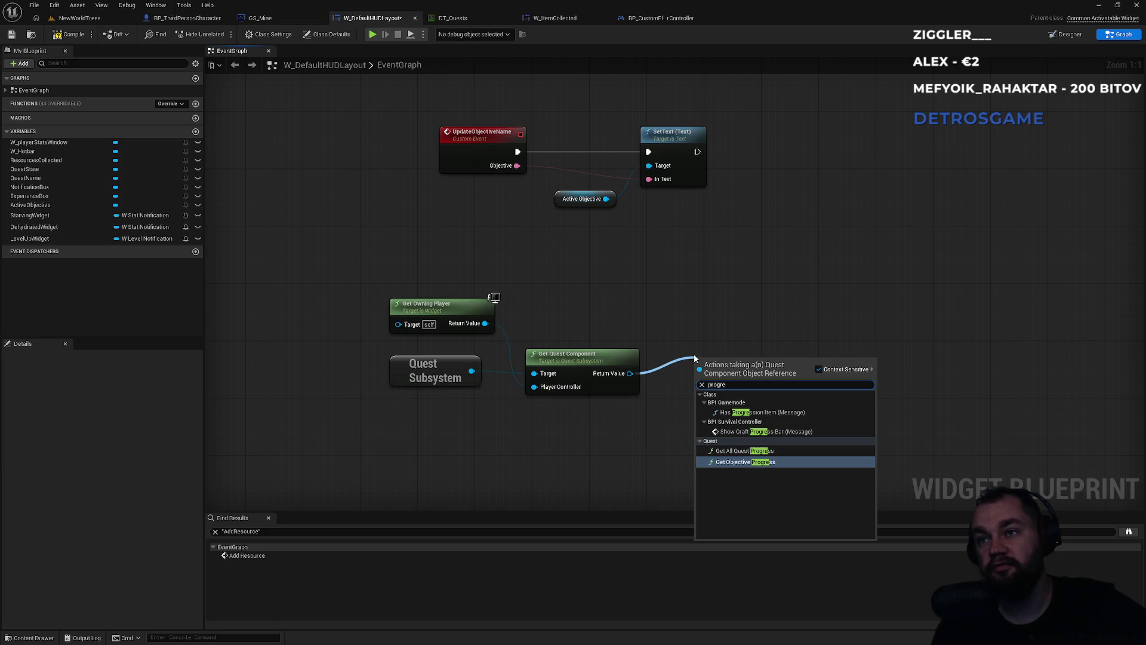
key(Return)
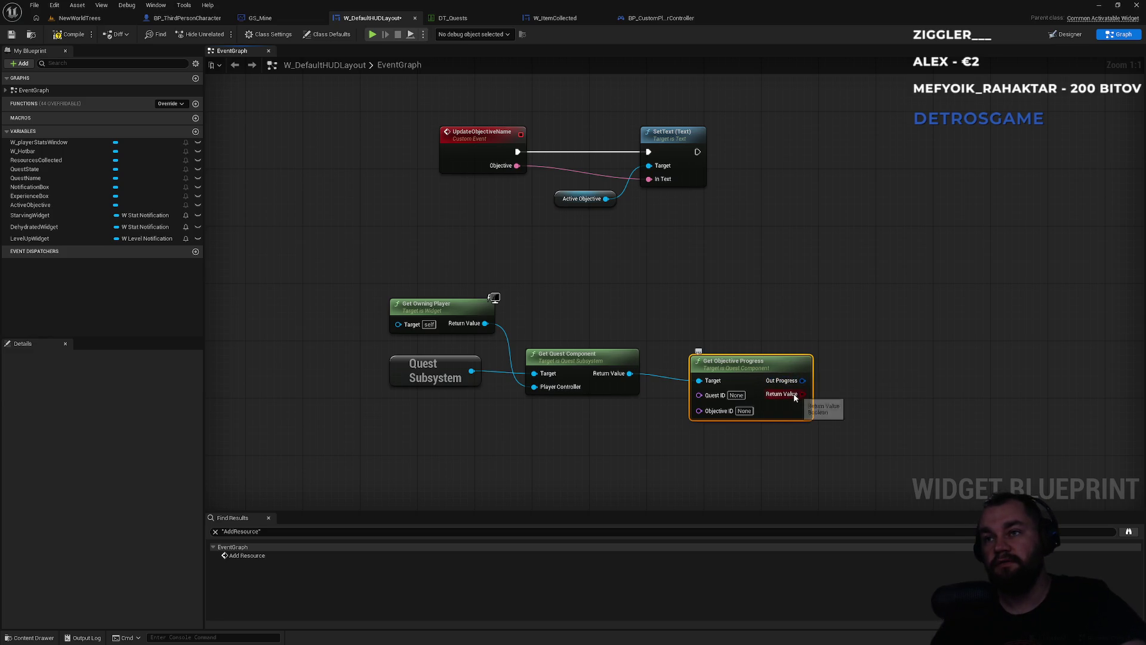
key(Delete)
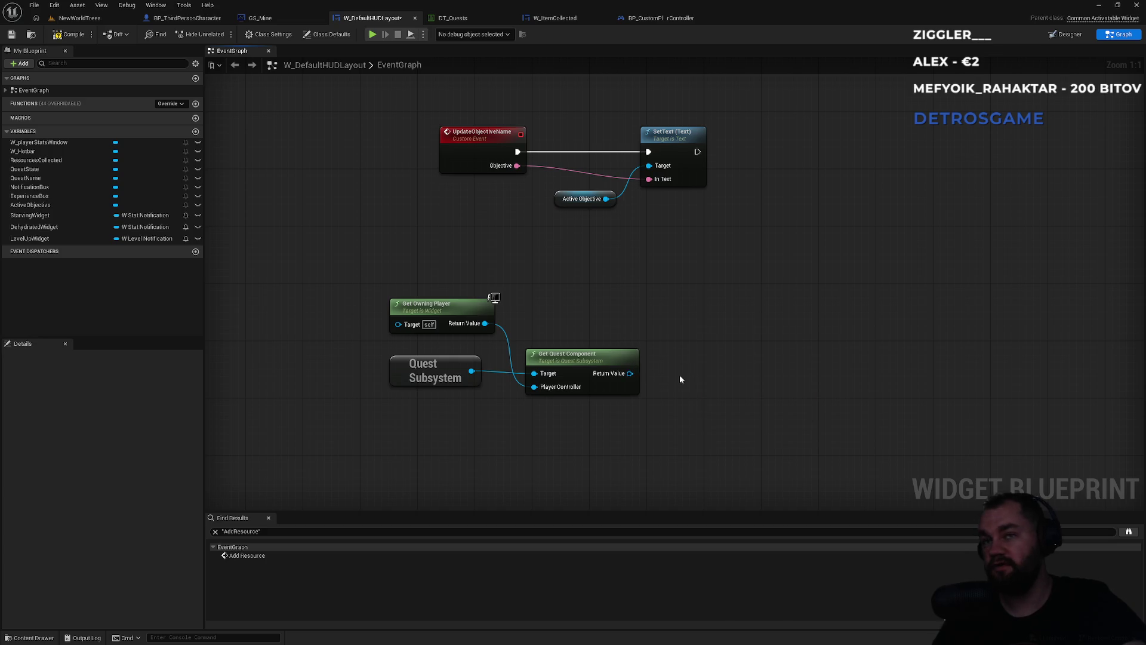
drag(630, 373, 655, 404)
text(progre)
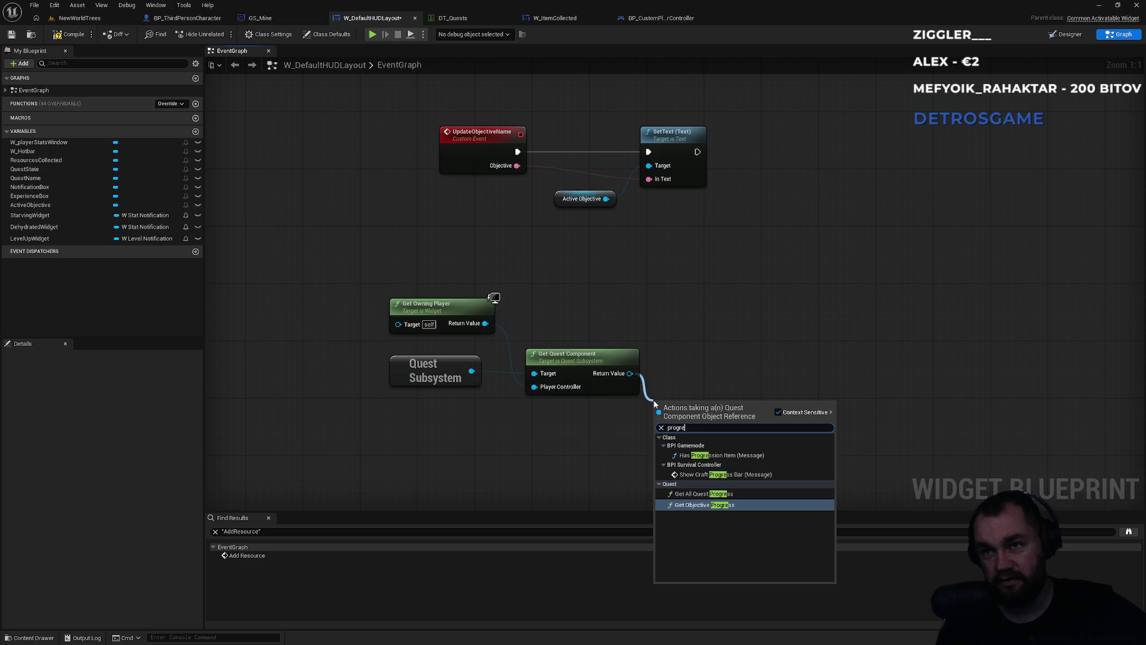
click(703, 493)
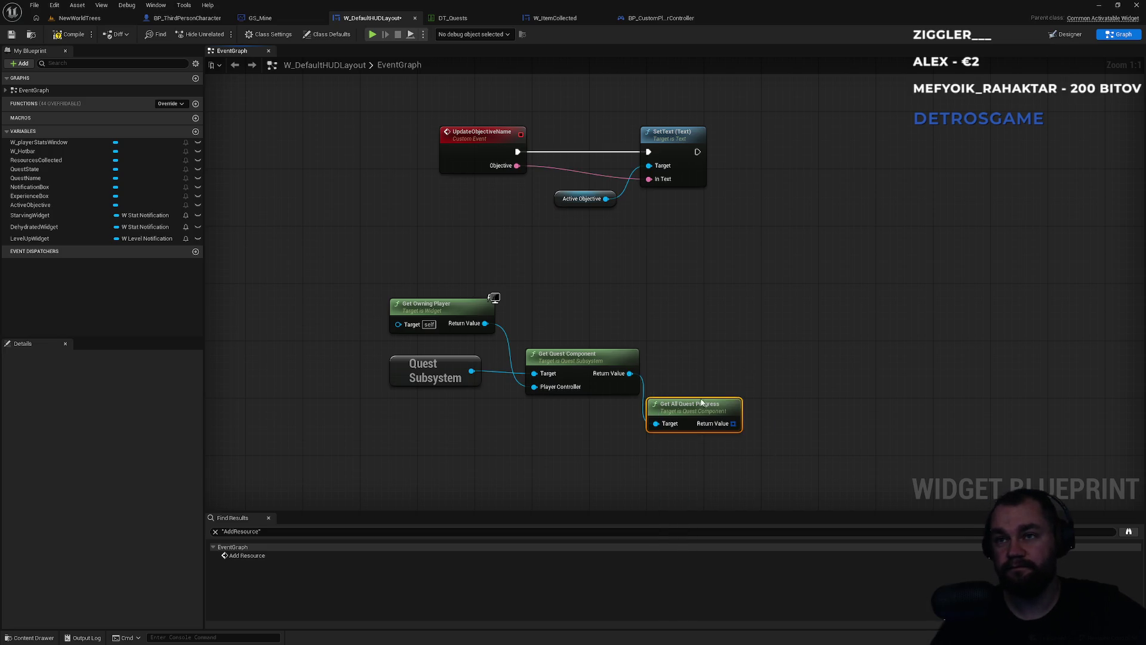
key(Delete)
drag(629, 373, 661, 418)
text(prog)
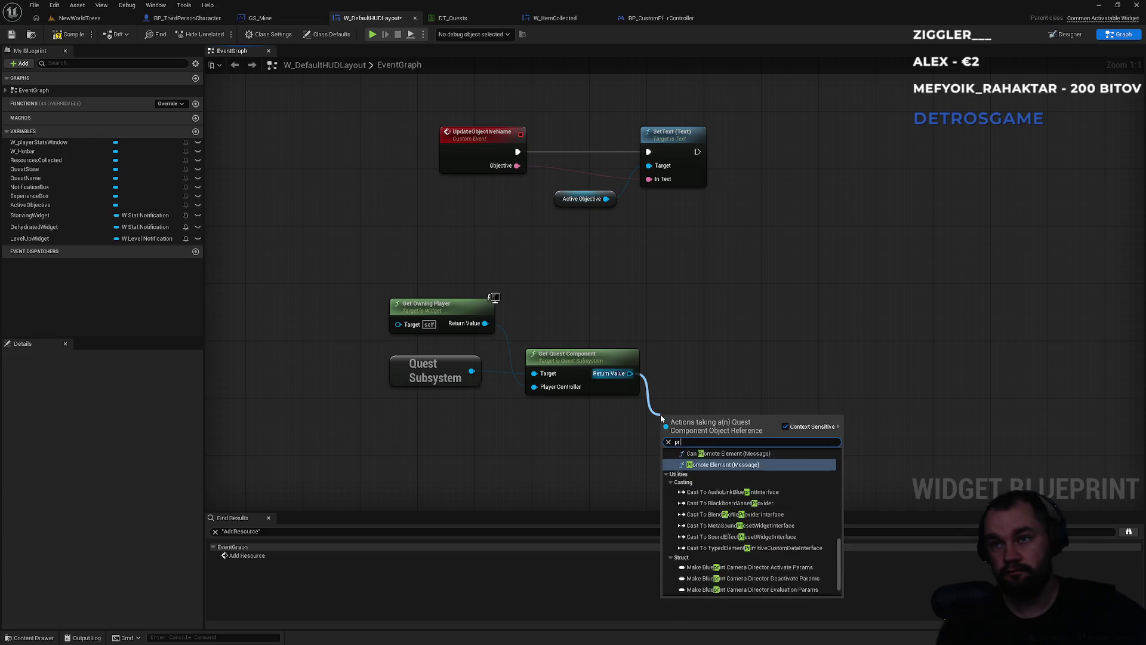
key(Return)
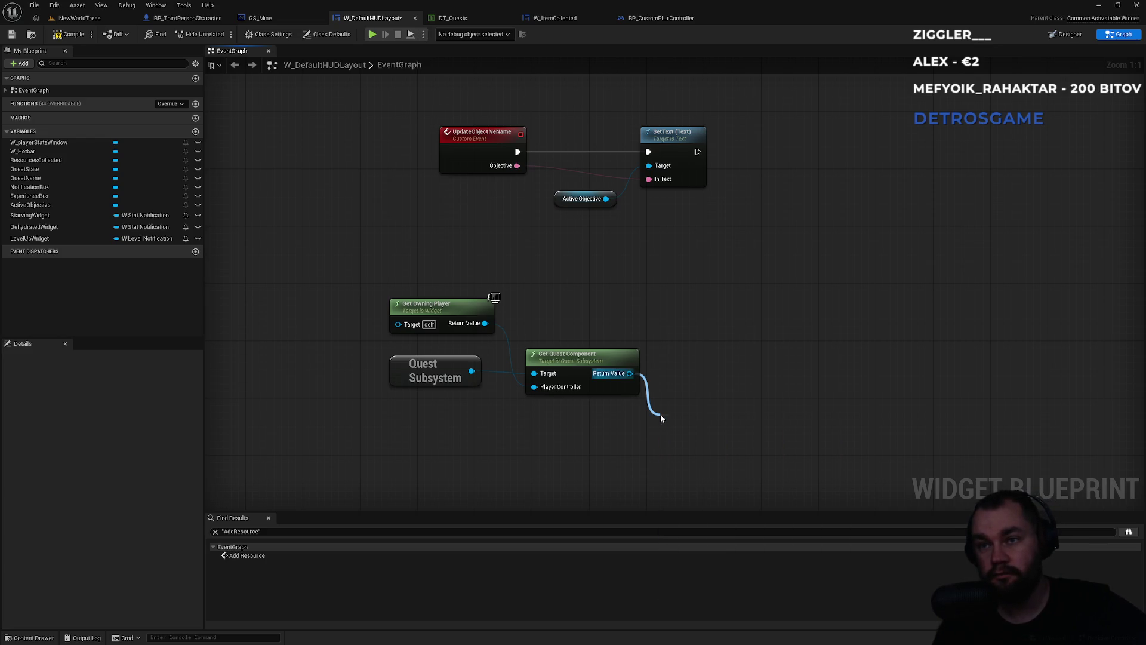
key(Delete)
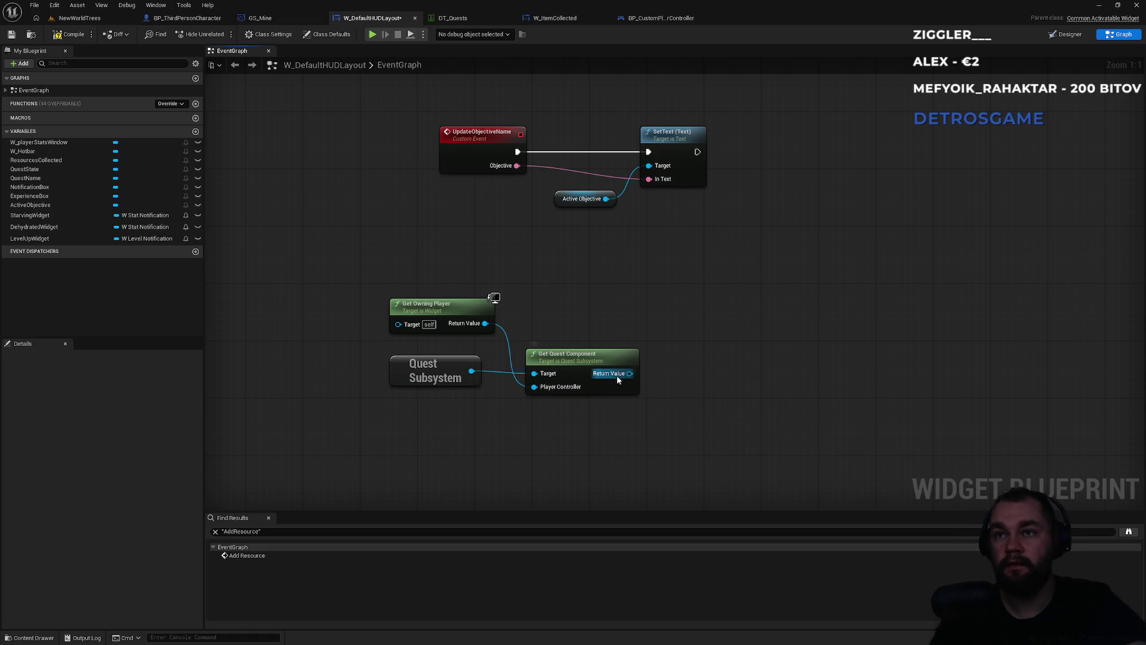
drag(630, 373, 655, 427)
text(get)
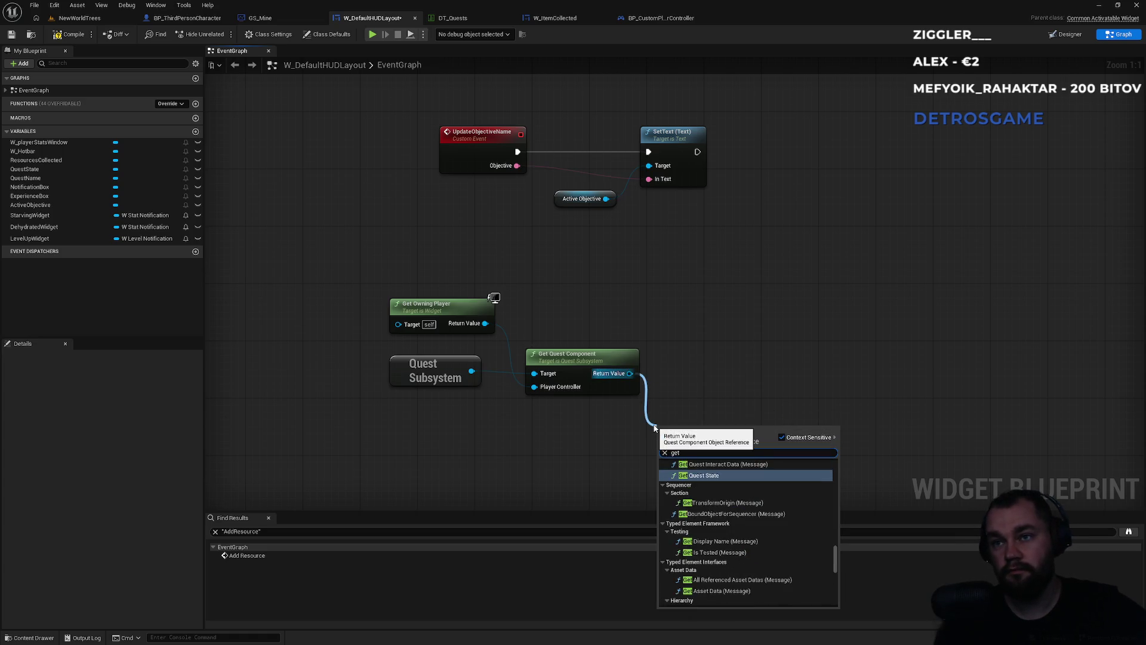
text(ques)
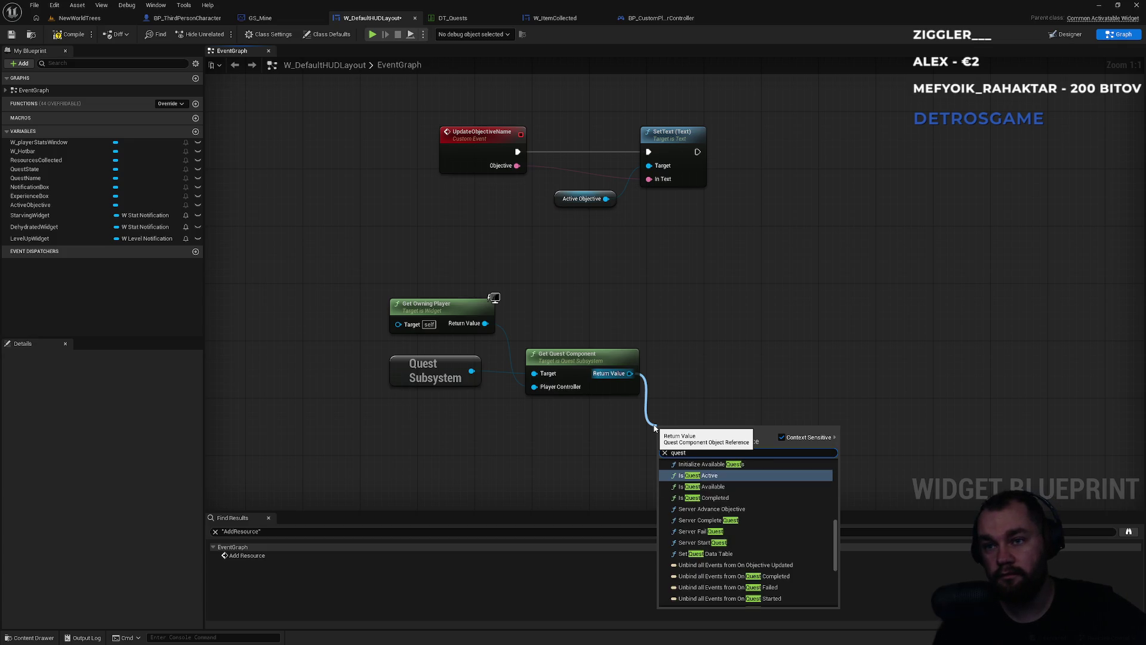
key(Up)
key(Up)
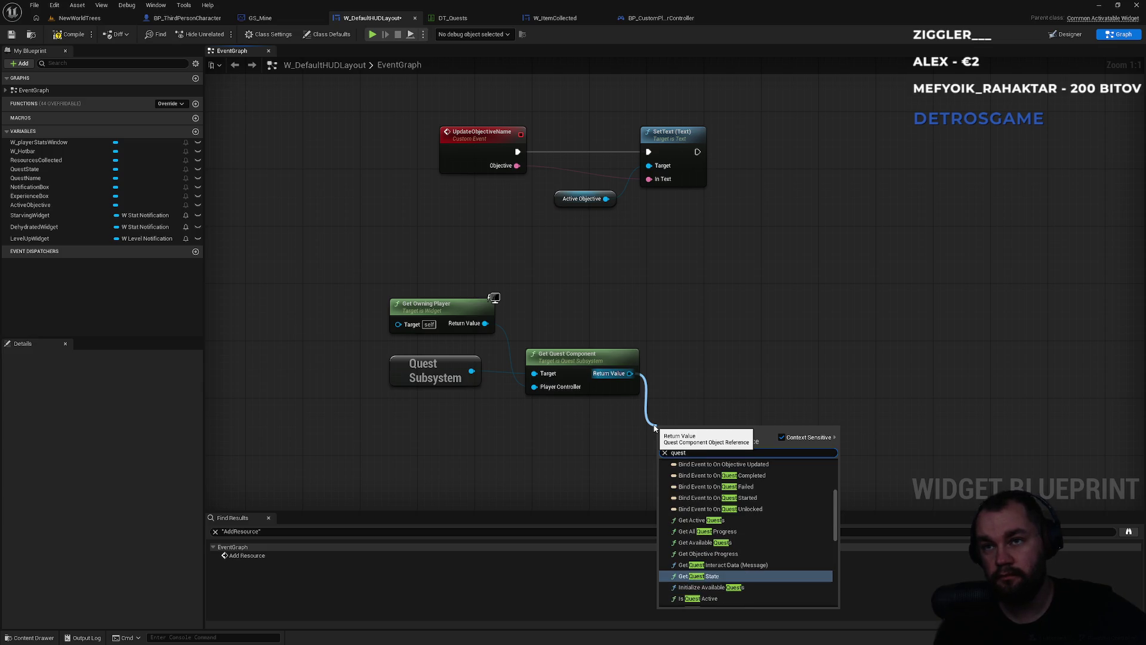
text(objective)
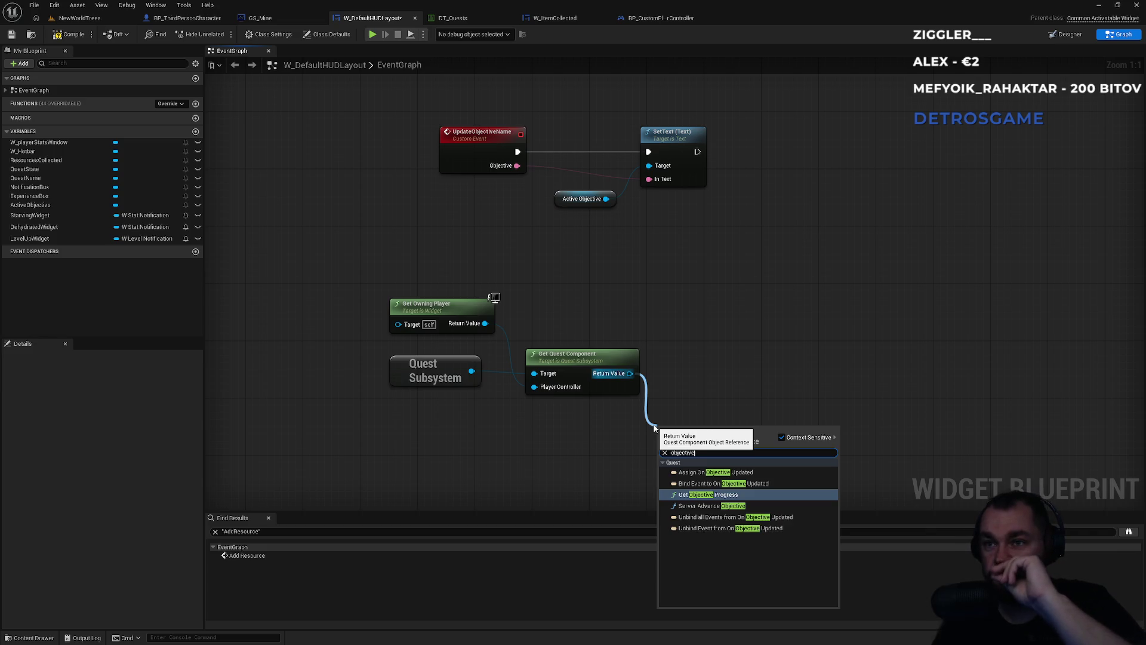
key(Down)
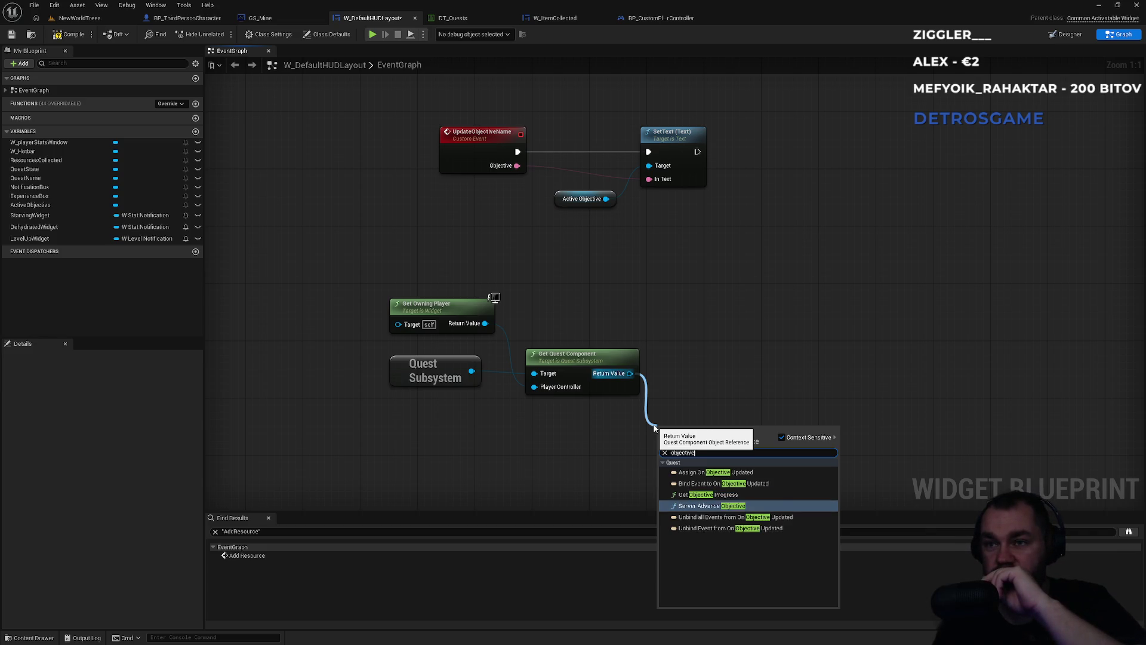
key(Up)
key(Return)
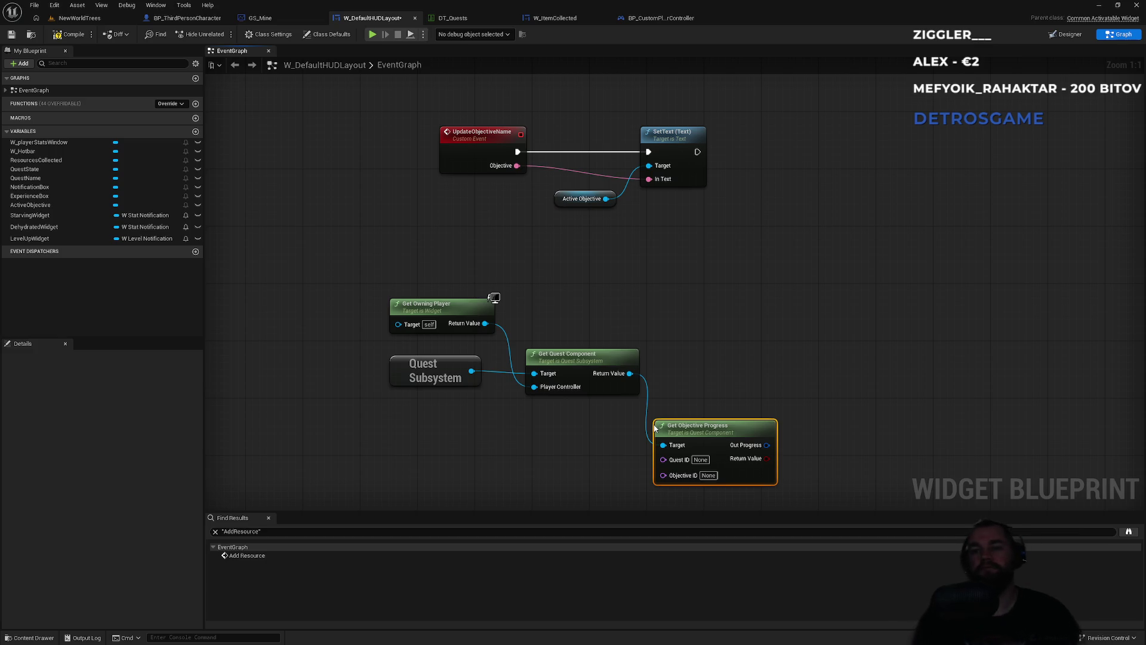
key(Delete)
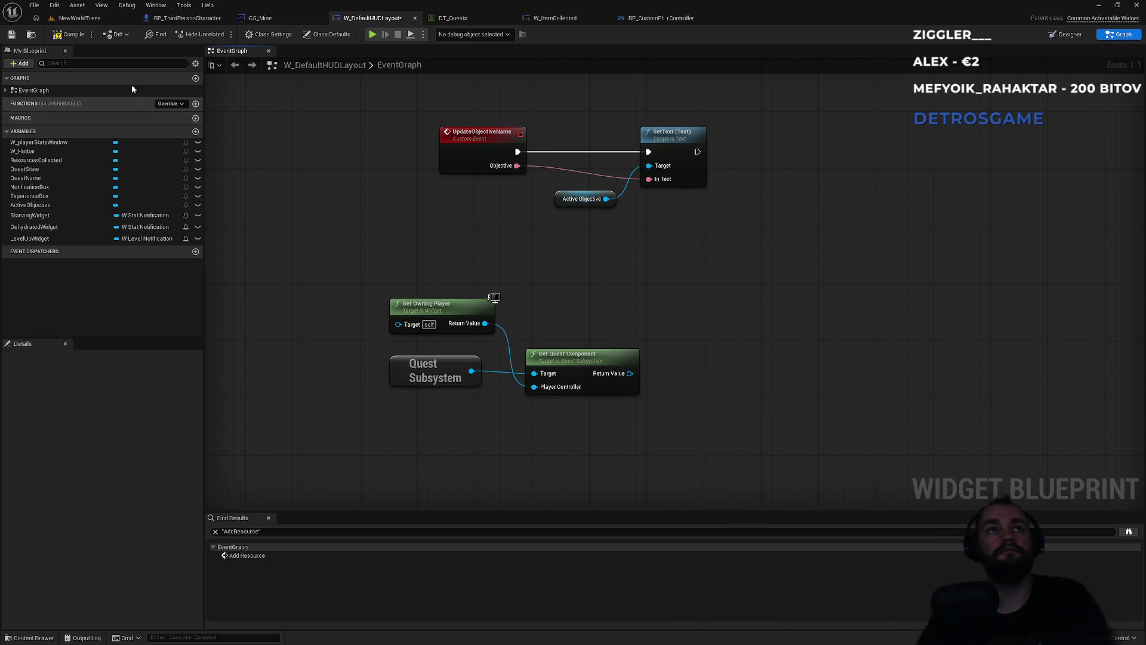
click(66, 34)
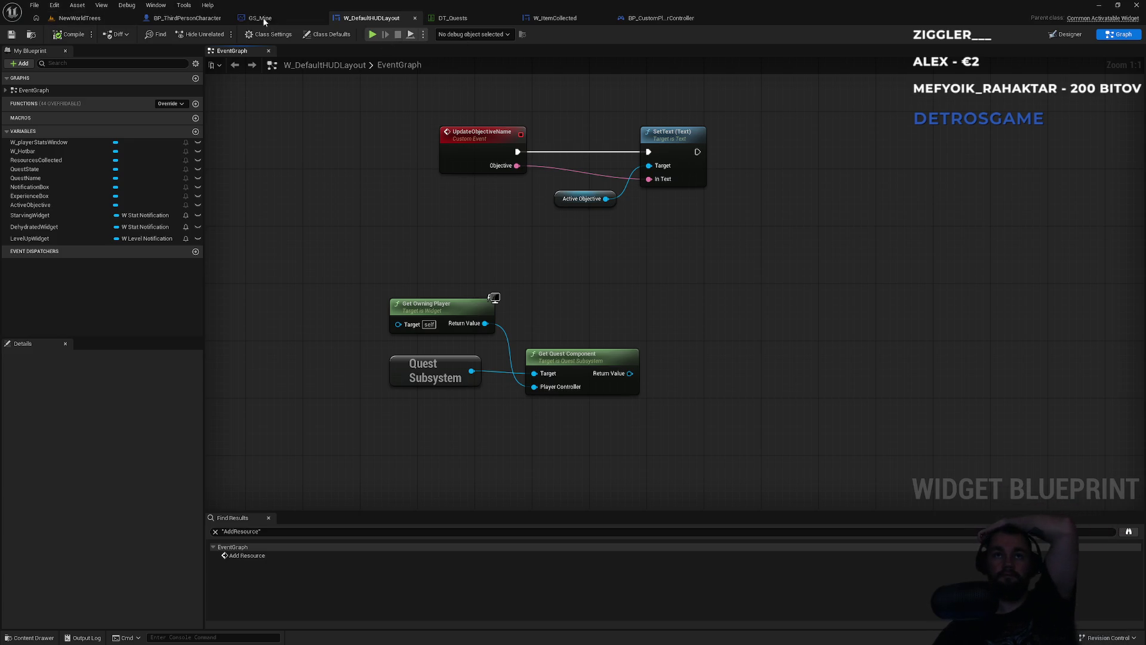
Switch to the BP_ThirdPersonCharacter blueprint
click(178, 19)
Check the second objective in DT_Quests, then return to the objectives diff loop in QuestComponent.cpp
click(485, 19)
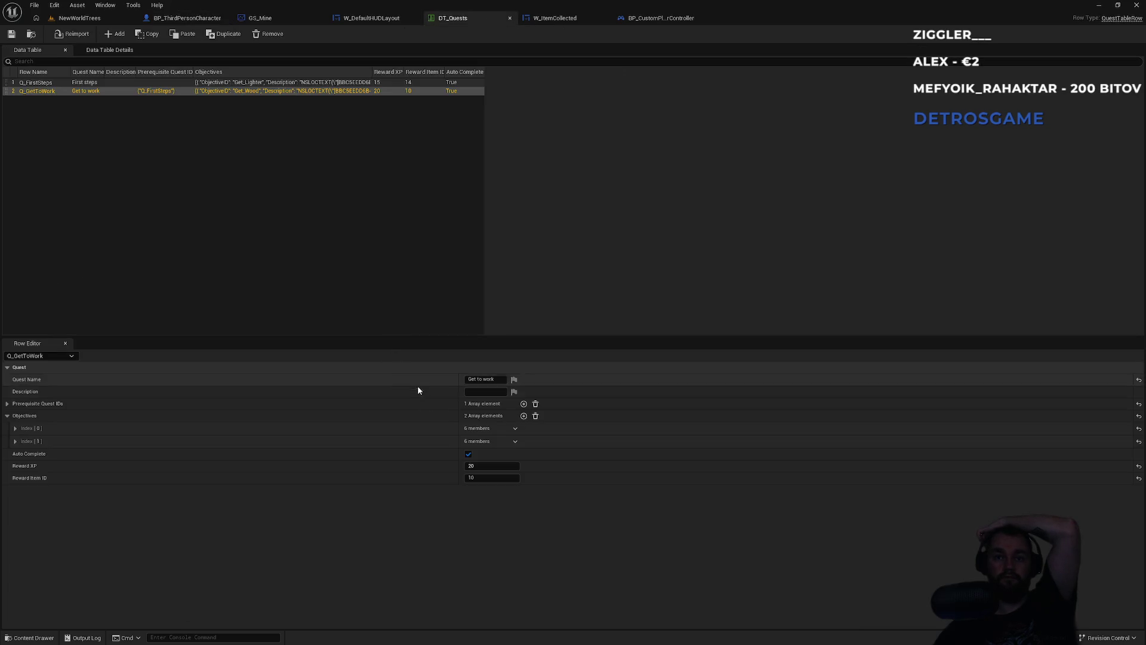
click(14, 441)
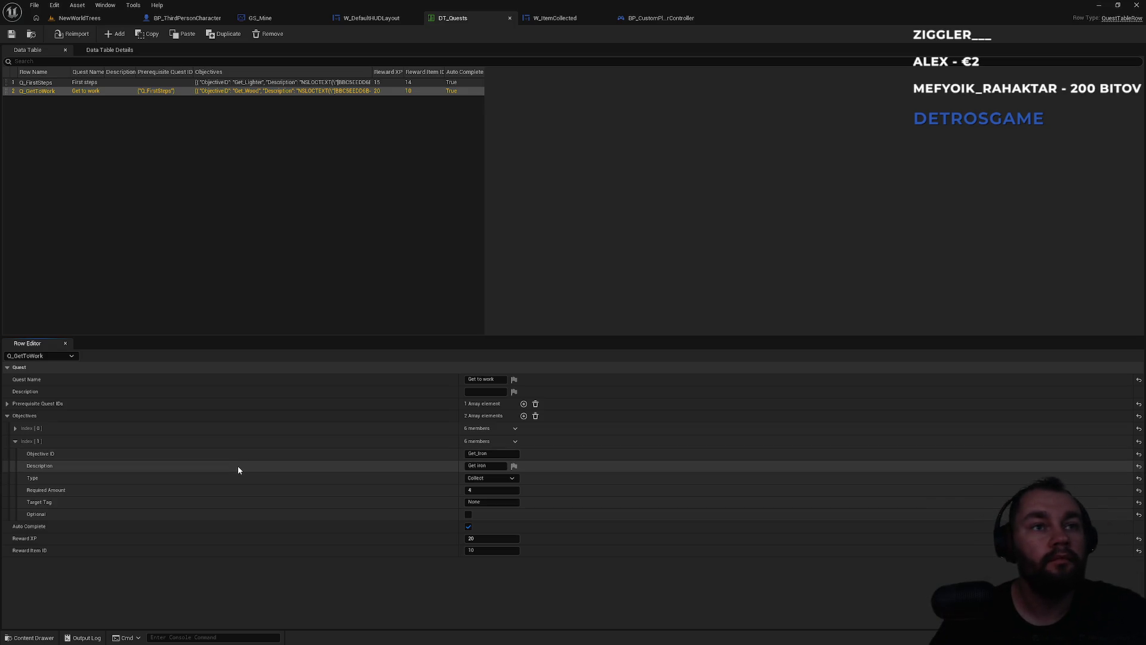
key(alt+Tab)
key(alt+Tab)
key(alt+Tab)
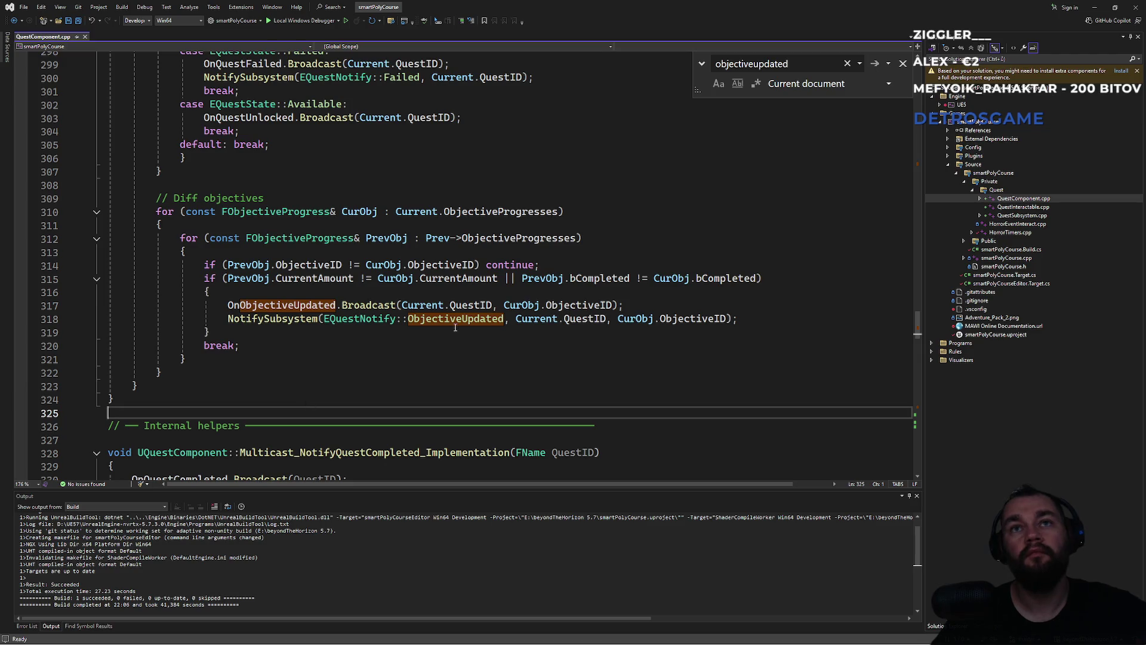
click(568, 270)
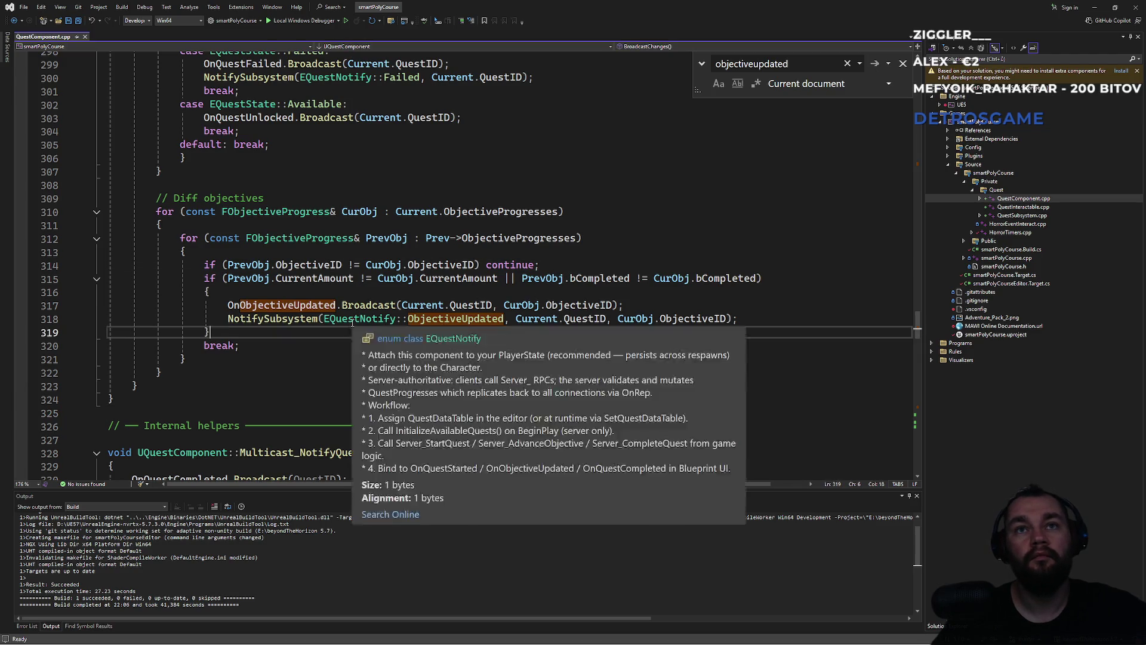
Jump to the FObjectiveProgress definition and review its ObjectiveID and CurrentAmount fields
click(358, 318)
click(309, 294)
double_click(308, 239)
key(F12)
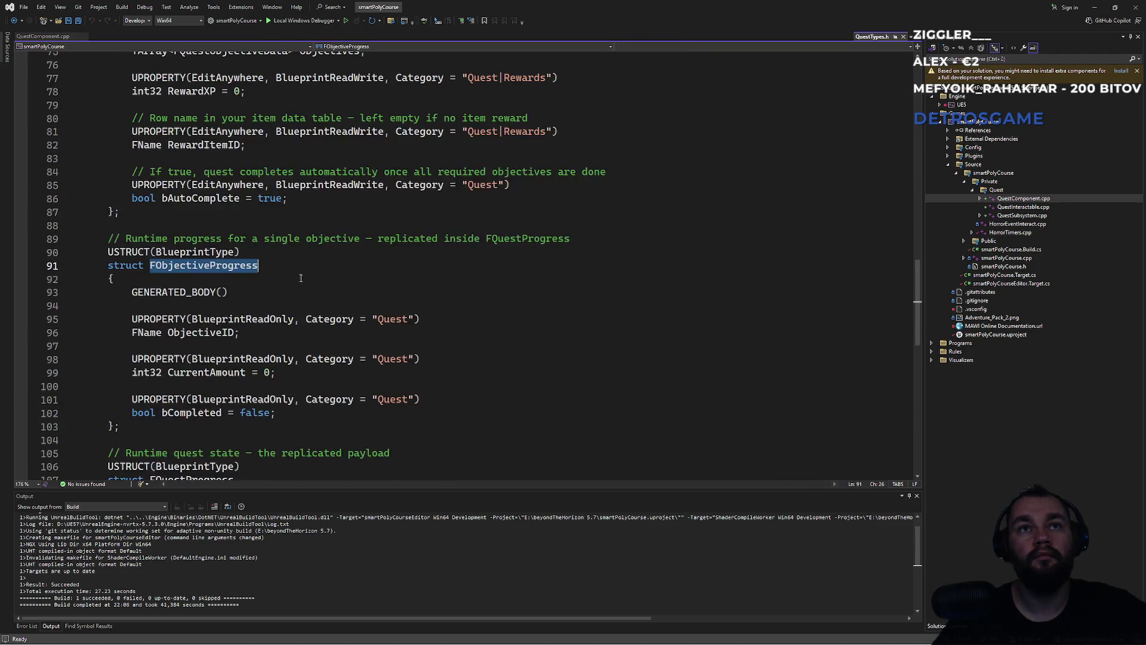
scroll(224, 287, down, 2)
drag(224, 286, 281, 343)
click(311, 344)
drag(298, 394, 299, 253)
click(299, 252)
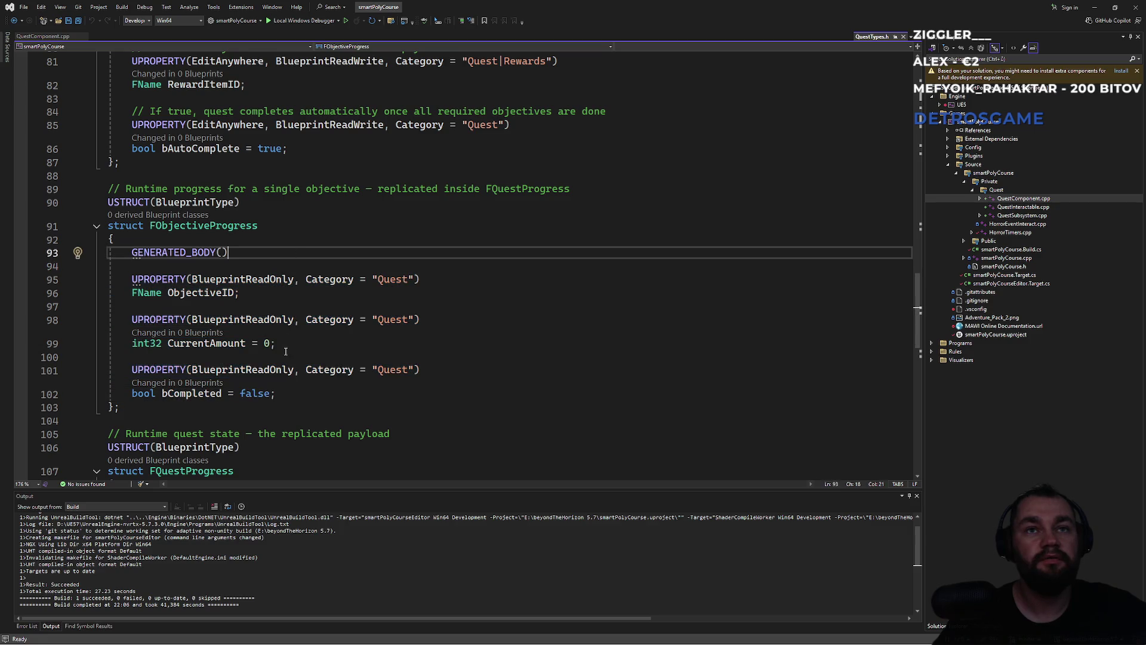
Glance at DT_Quests, then return to the FObjectiveProgress definition in QuestTypes.h
key(alt+Tab)
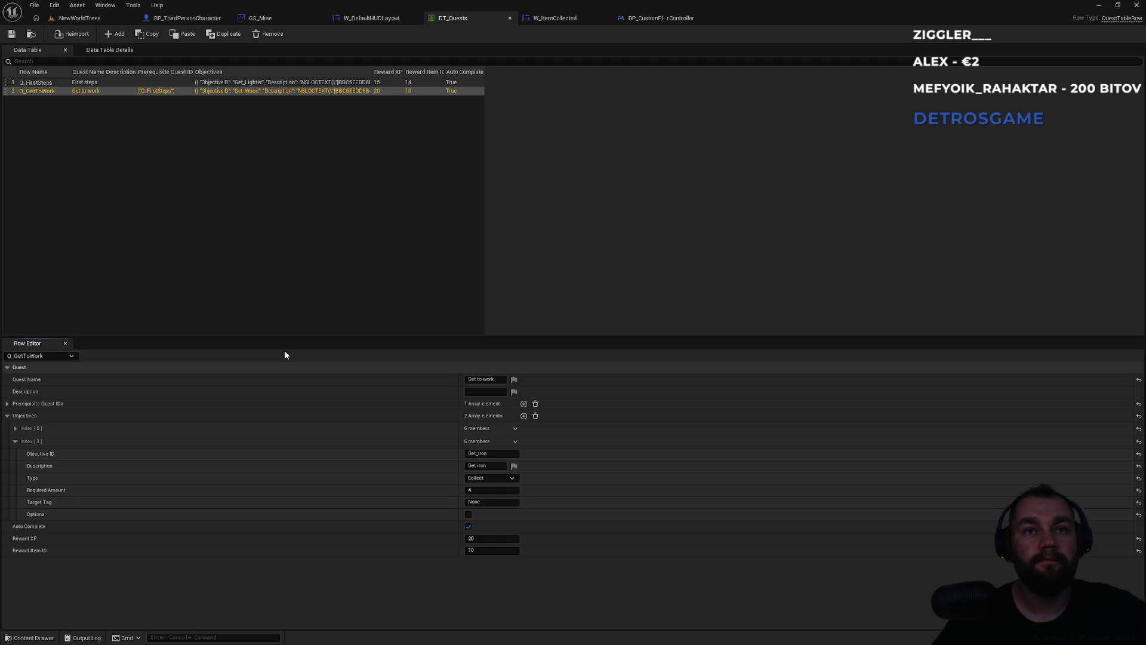
key(alt+Tab)
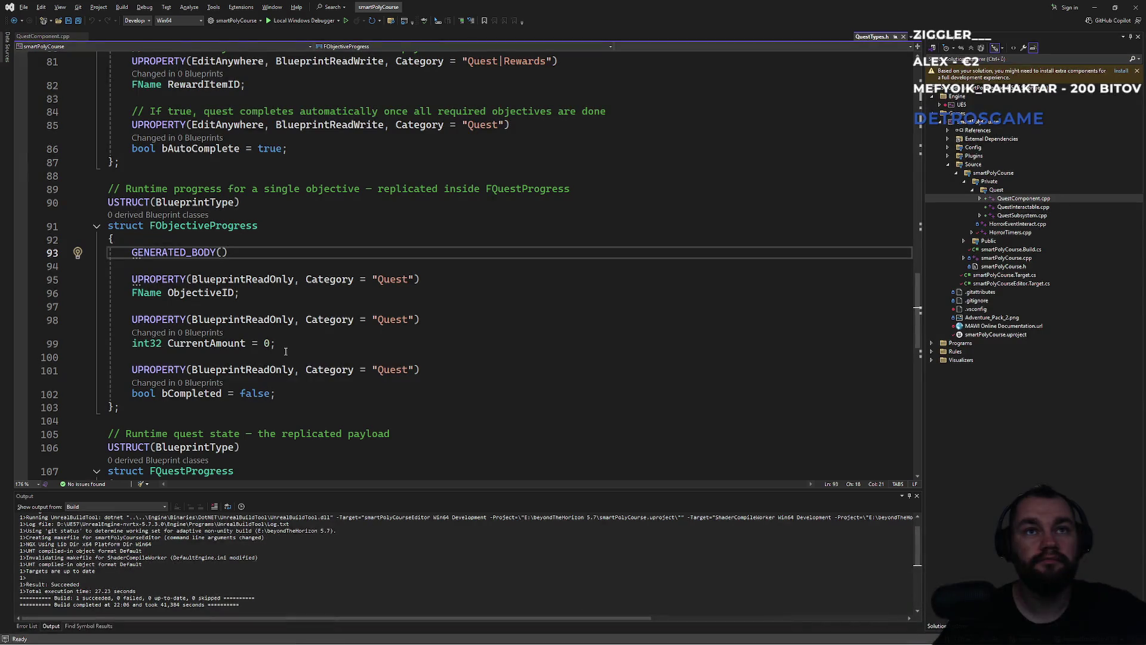
scroll(286, 351, down, 4)
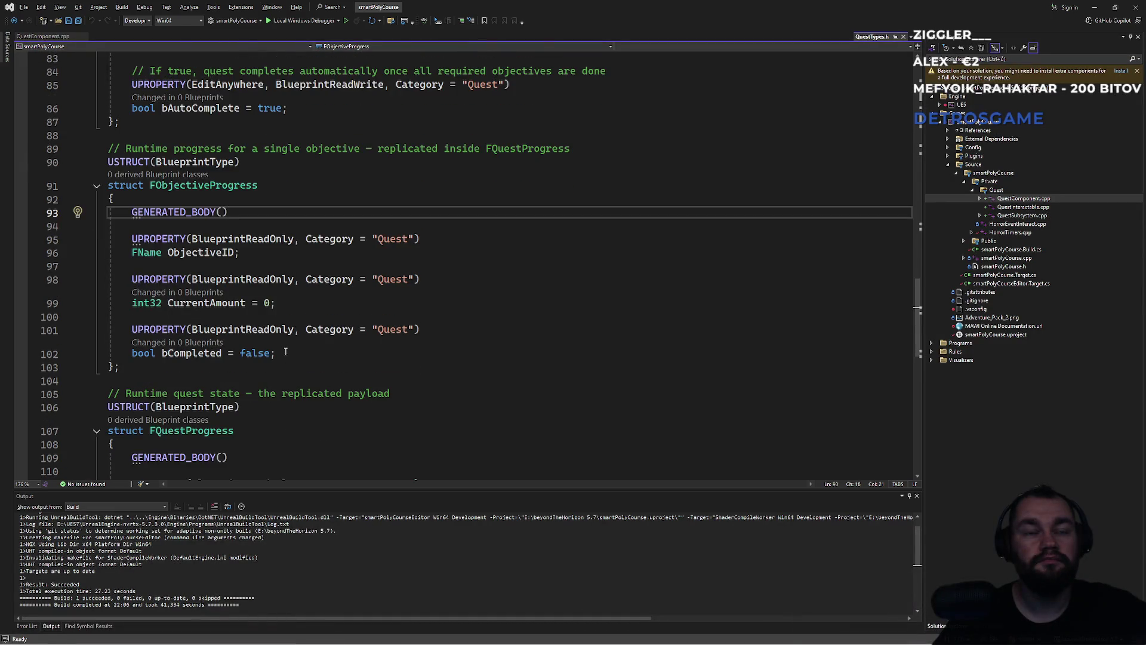
scroll(286, 351, down, 1)
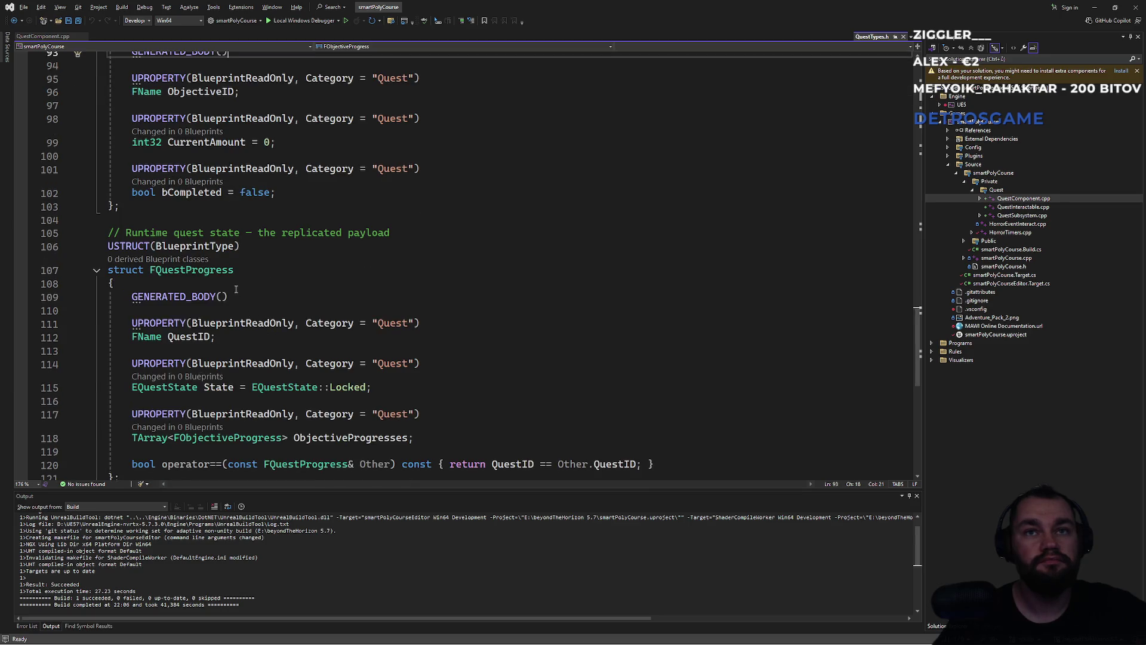
scroll(236, 289, down, 2)
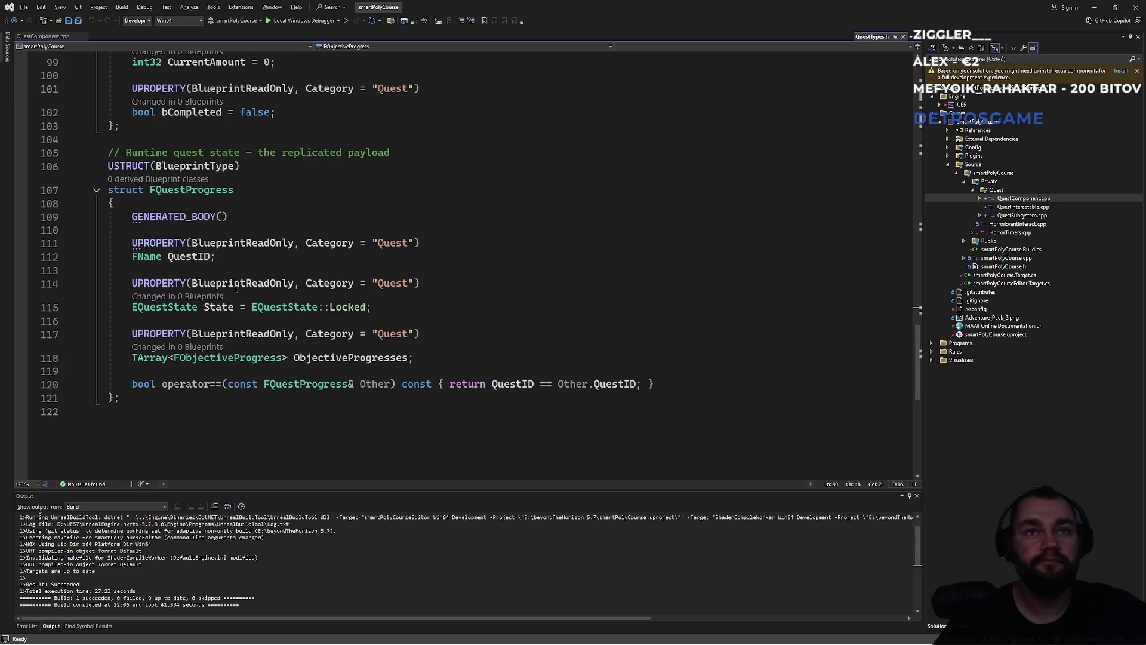
ctrl+click(238, 357)
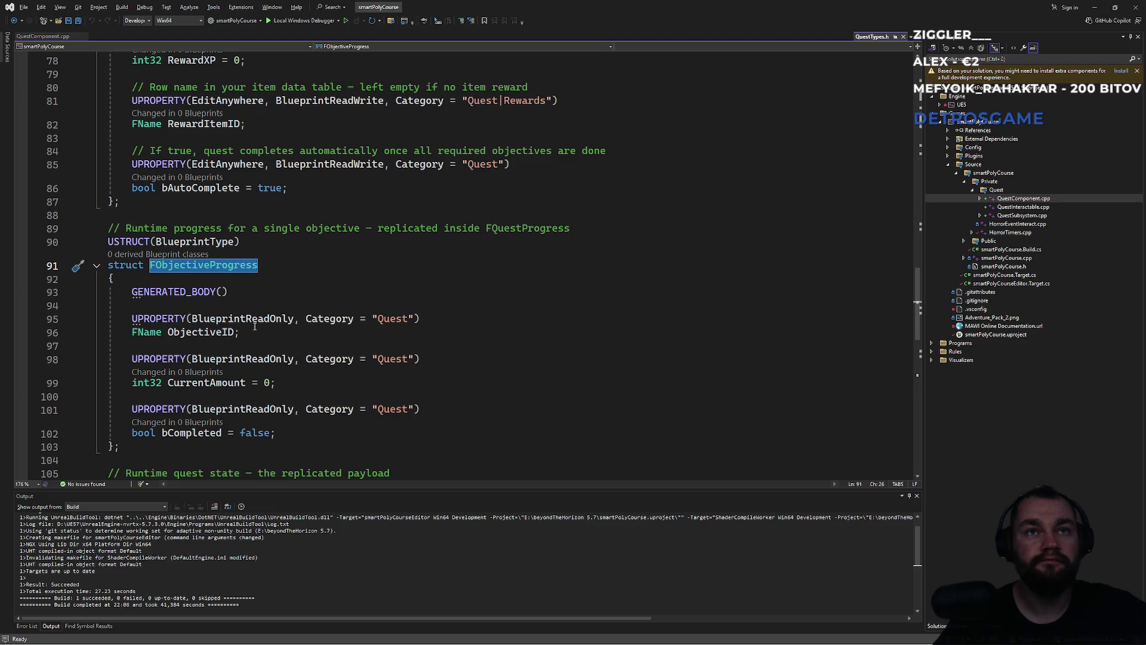
Compare the FObjectiveProgress ObjectiveID field against the DT_Quests data table
double_click(207, 333)
key(alt+Tab)
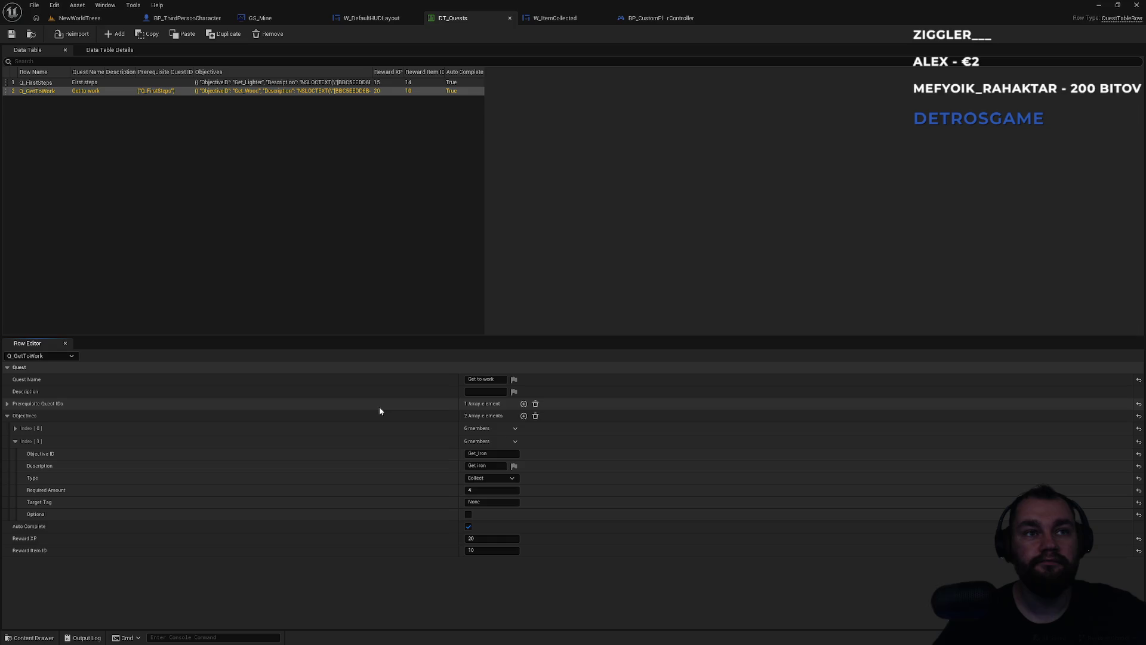
key(alt+Tab)
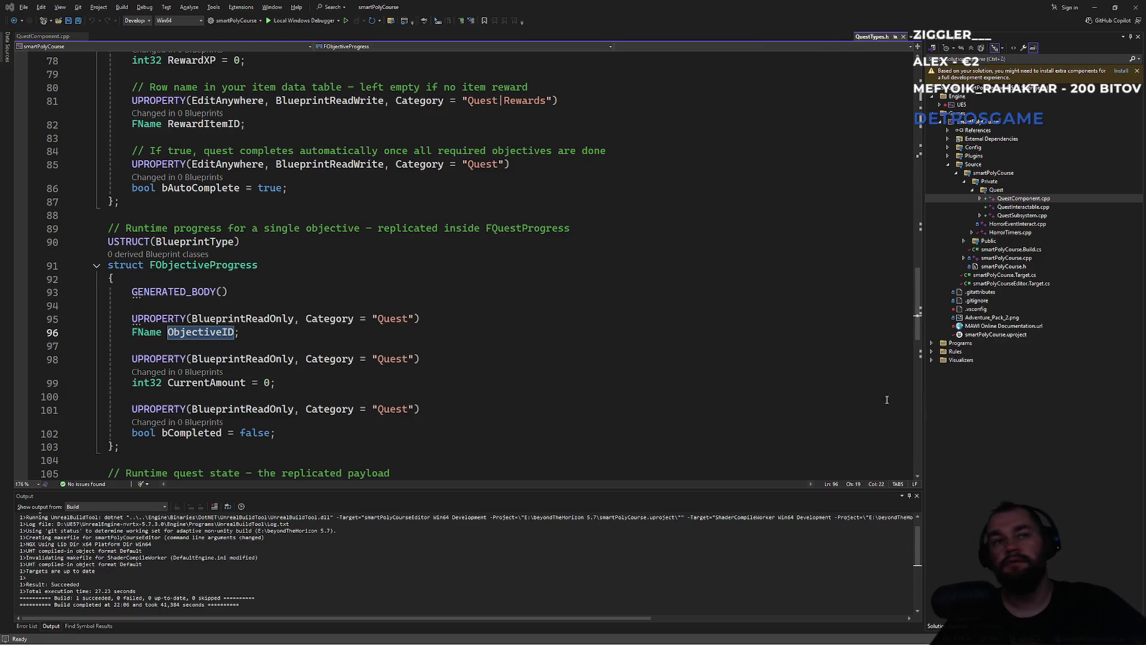
click(495, 362)
scroll(405, 356, down, 5)
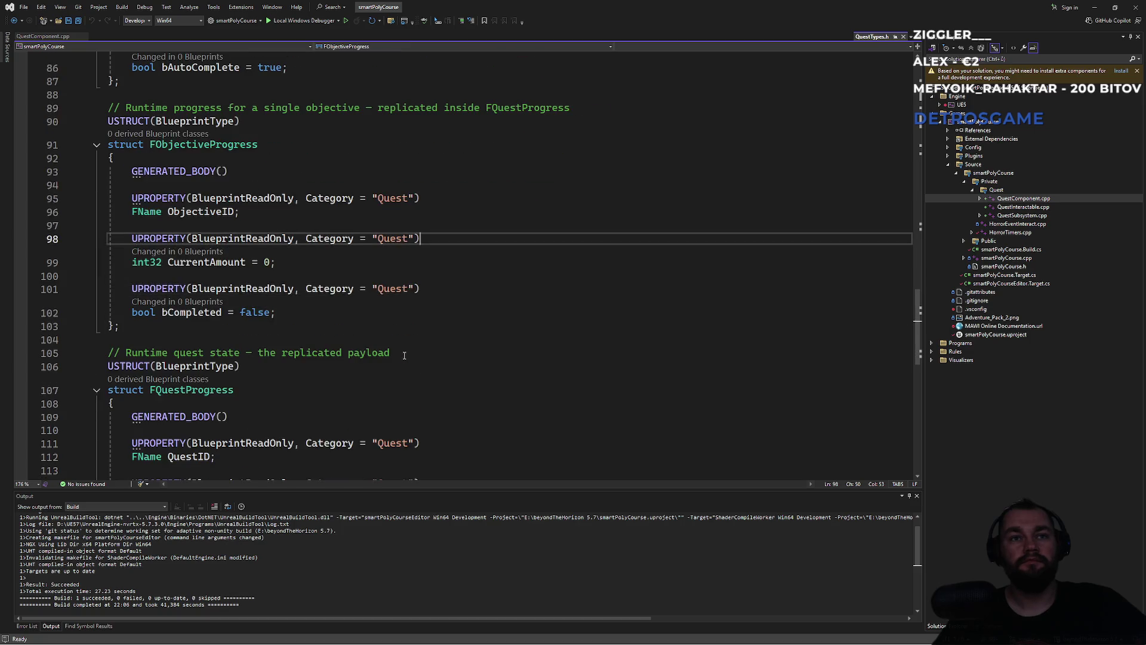
scroll(404, 356, up, 13)
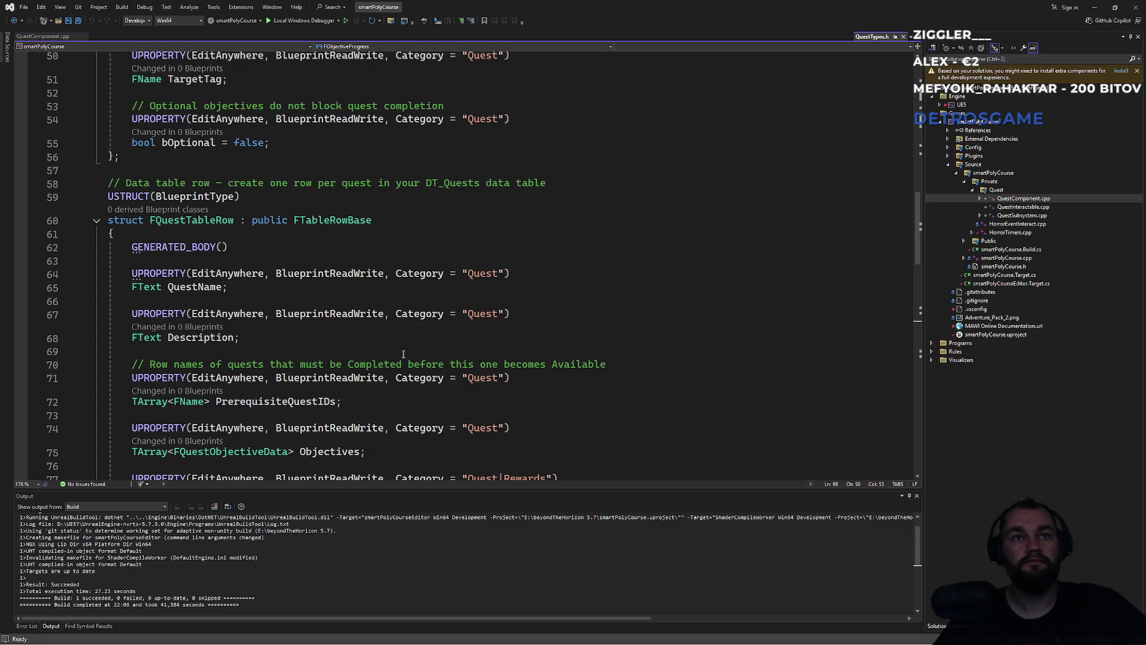
scroll(403, 356, down, 1)
scroll(403, 354, down, 1)
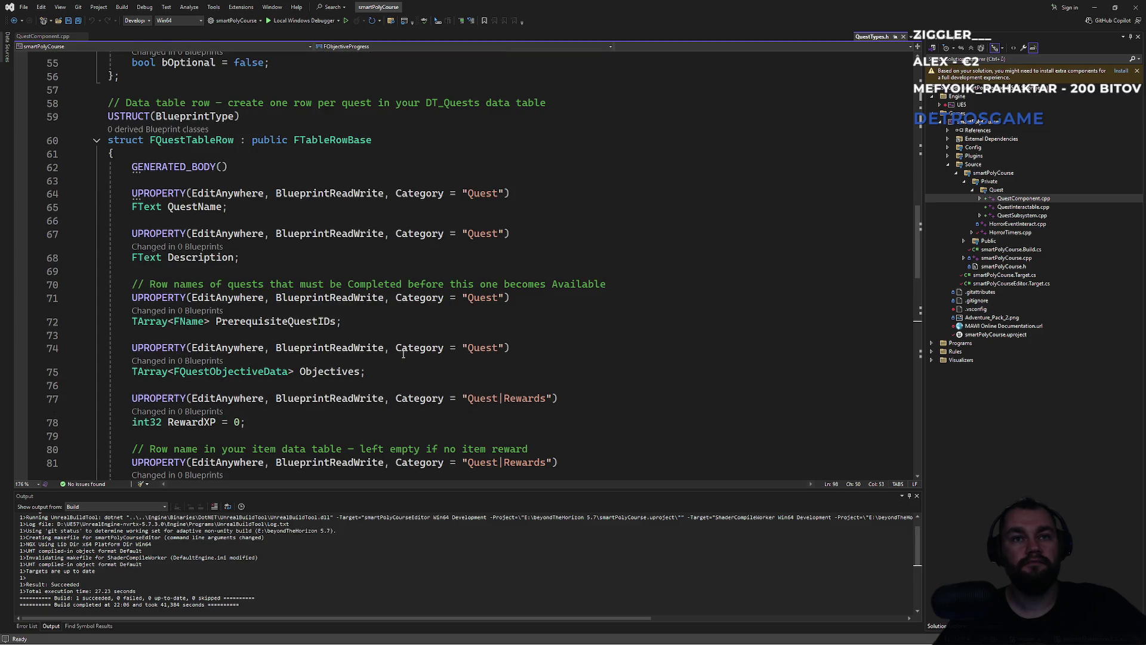
Select FQuestObjectiveData in QuestTypes.h and switch to QuestComponent.cpp
double_click(277, 366)
key(ctrl+f)
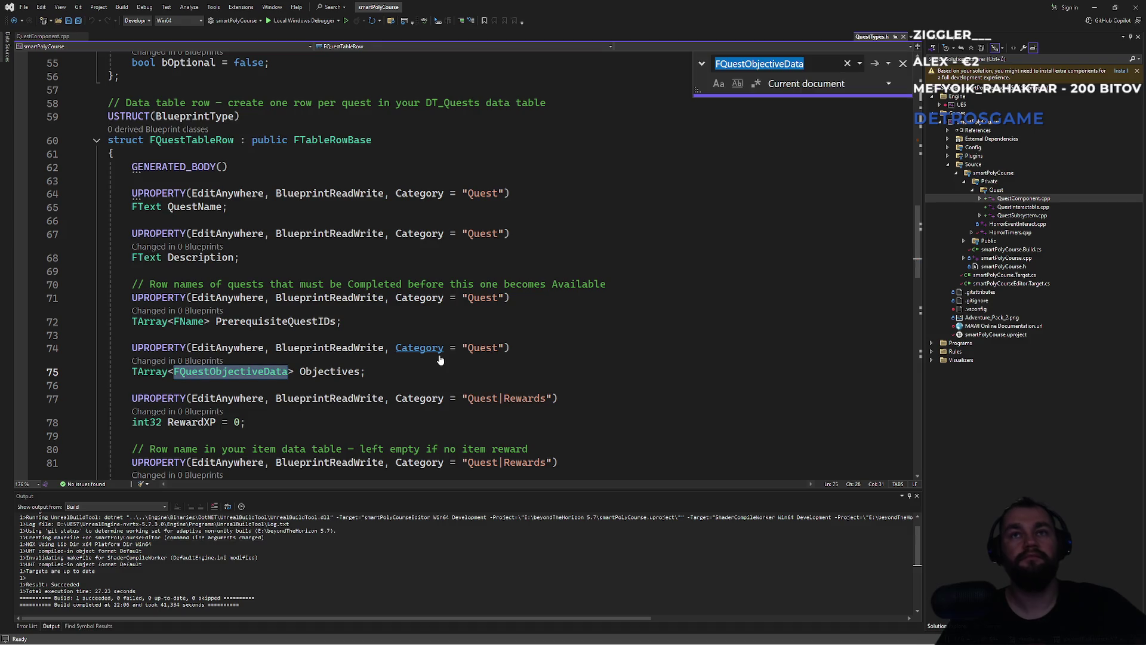
key(Escape)
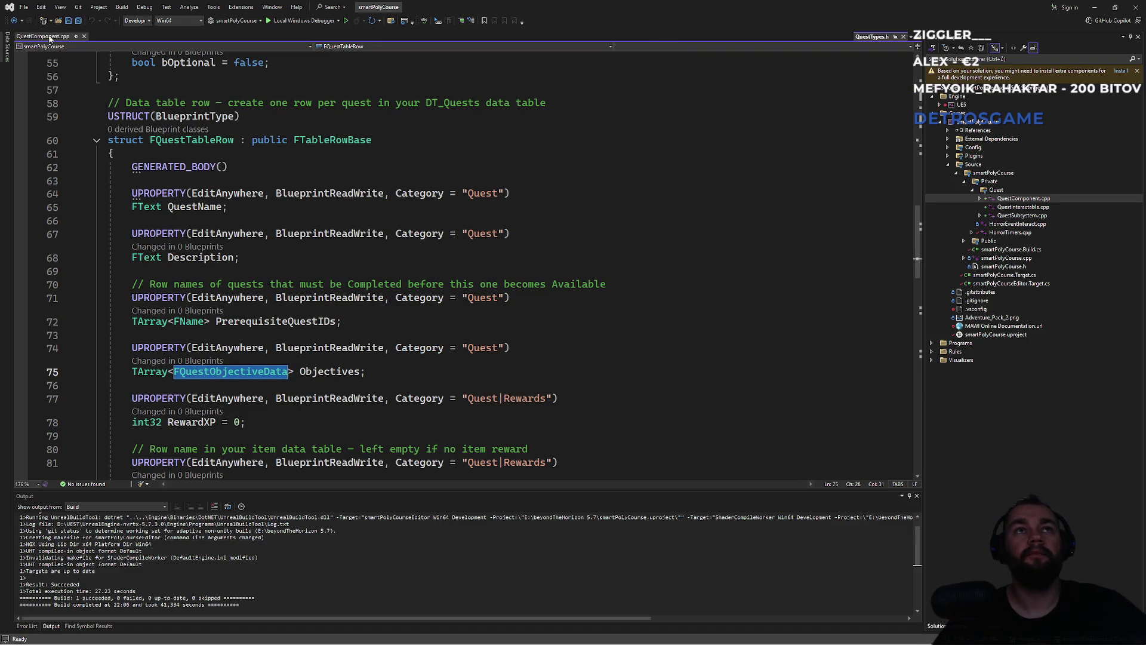
click(43, 37)
click(364, 184)
Step through every FQuestObjectiveData match in QuestComponent.cpp with Ctrl+F
key(ctrl+f)
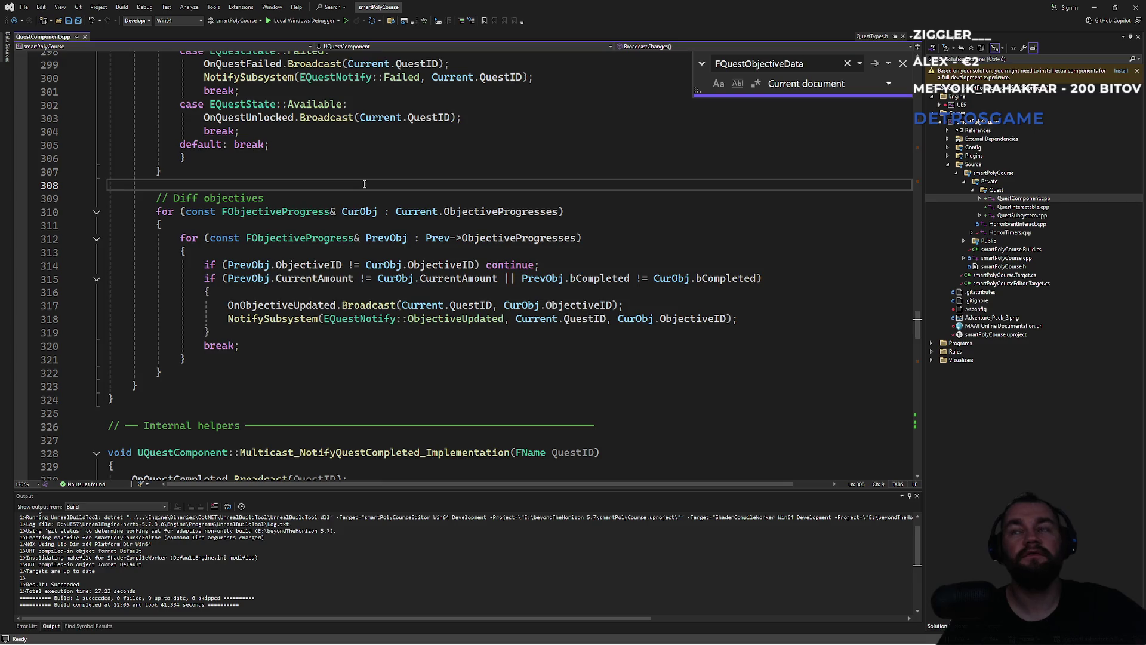
key(Return)
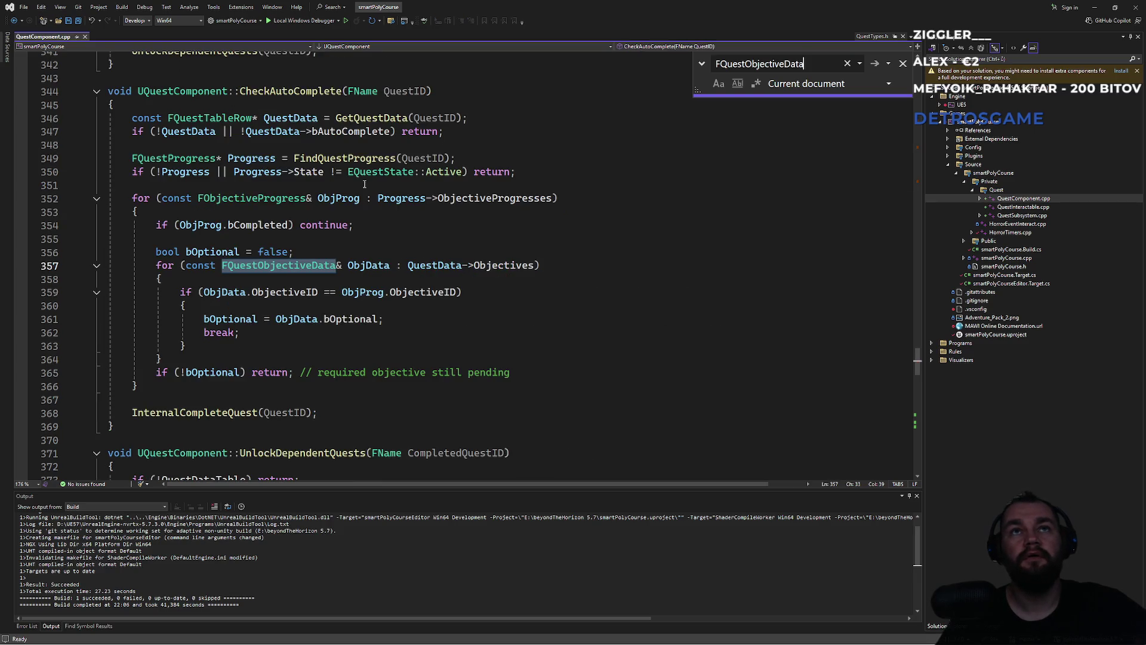
key(Return)
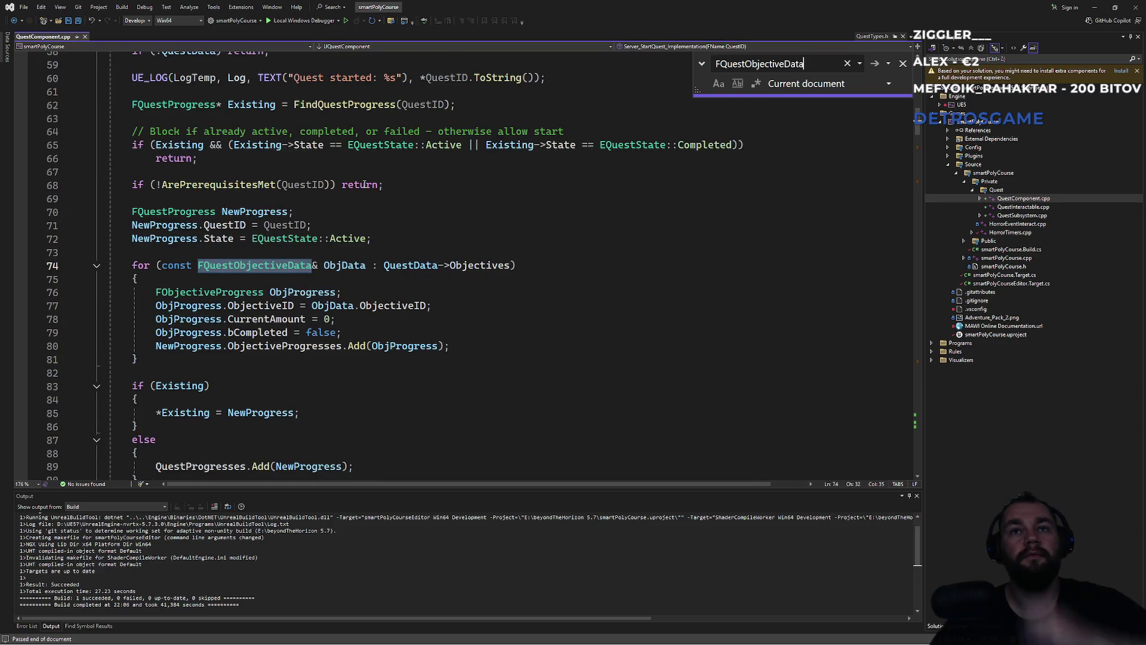
scroll(421, 277, up, 3)
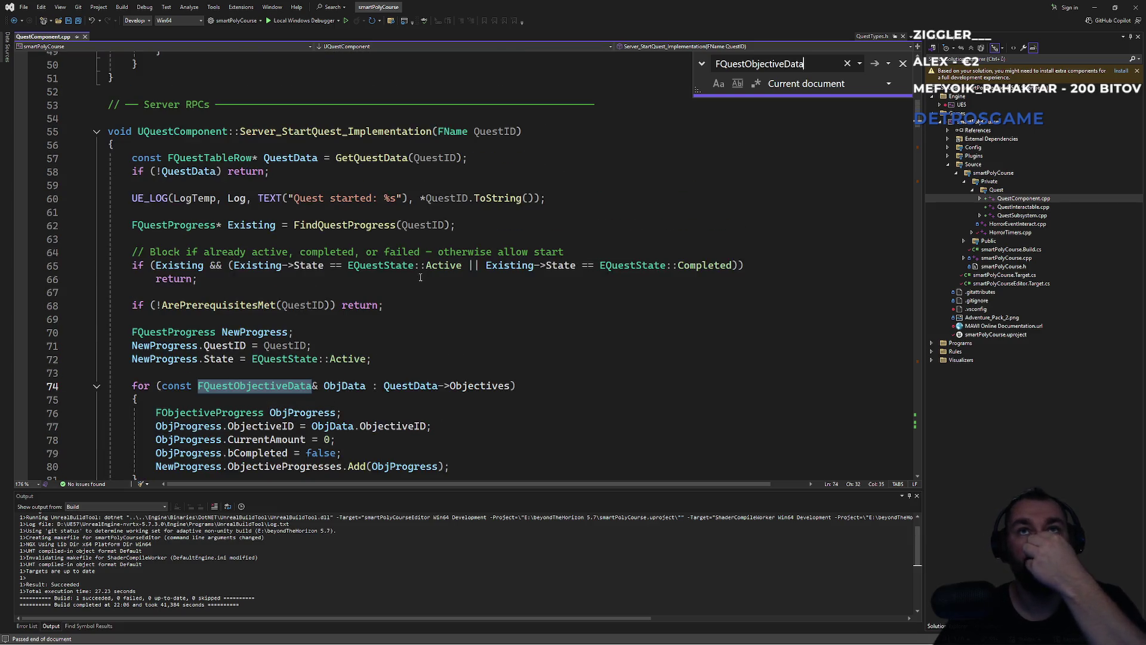
scroll(420, 278, down, 2)
key(Return)
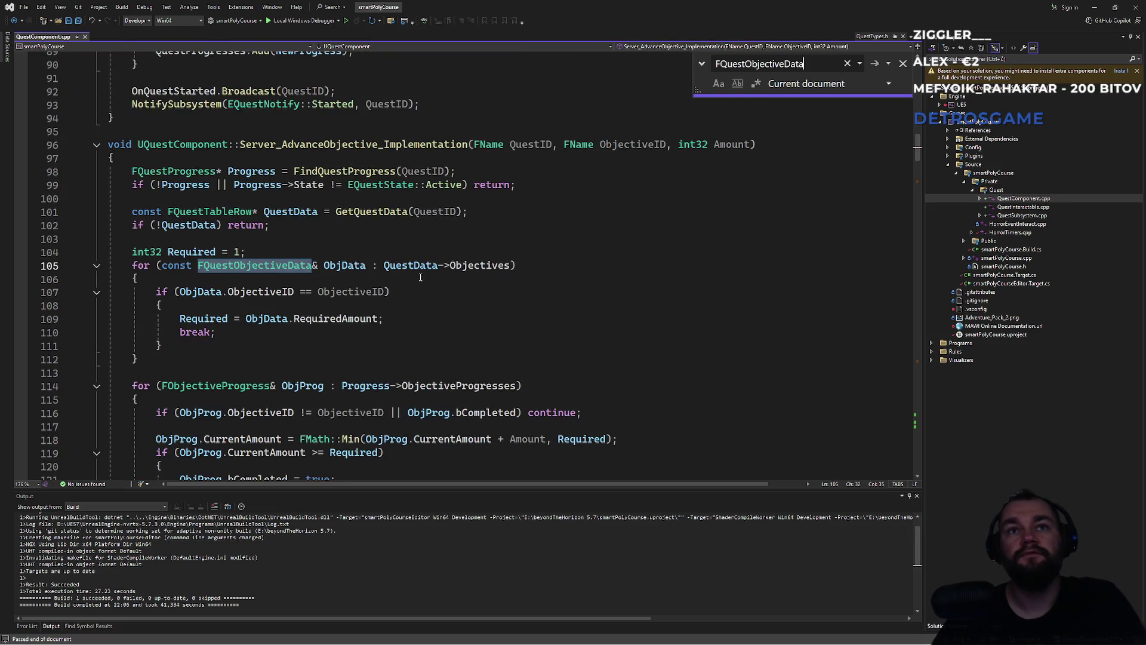
key(Return)
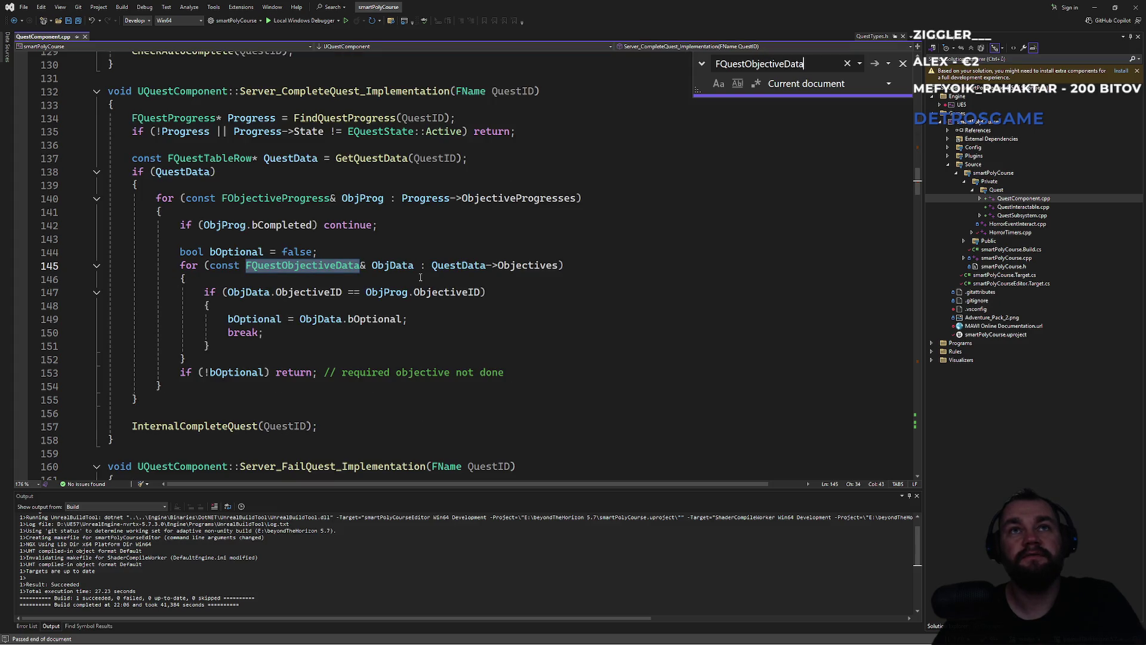
key(Return)
key(Return)
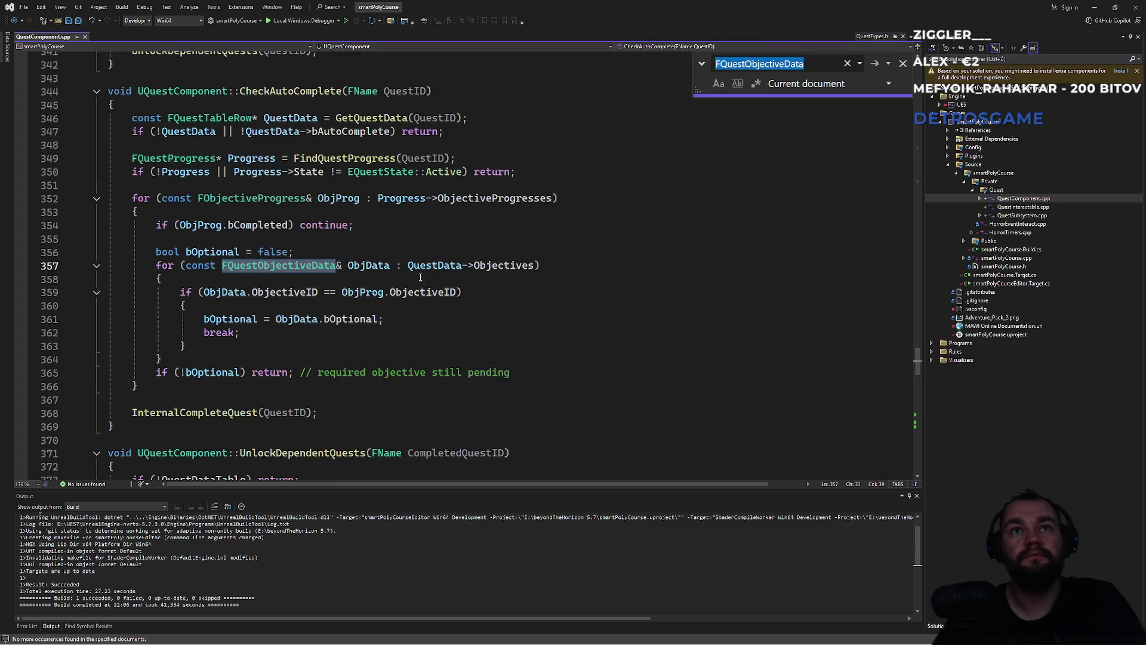
click(420, 249)
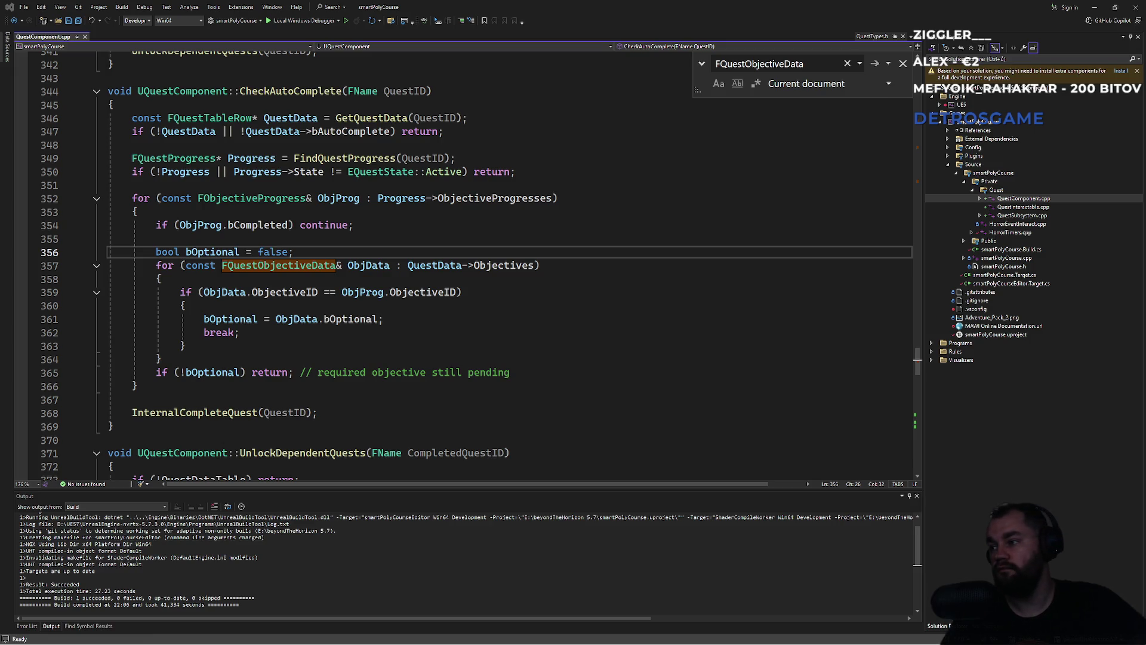
Open the FQuestObjectiveData struct definition from the objective matching block
key(Down)
key(Down)
key(Down)
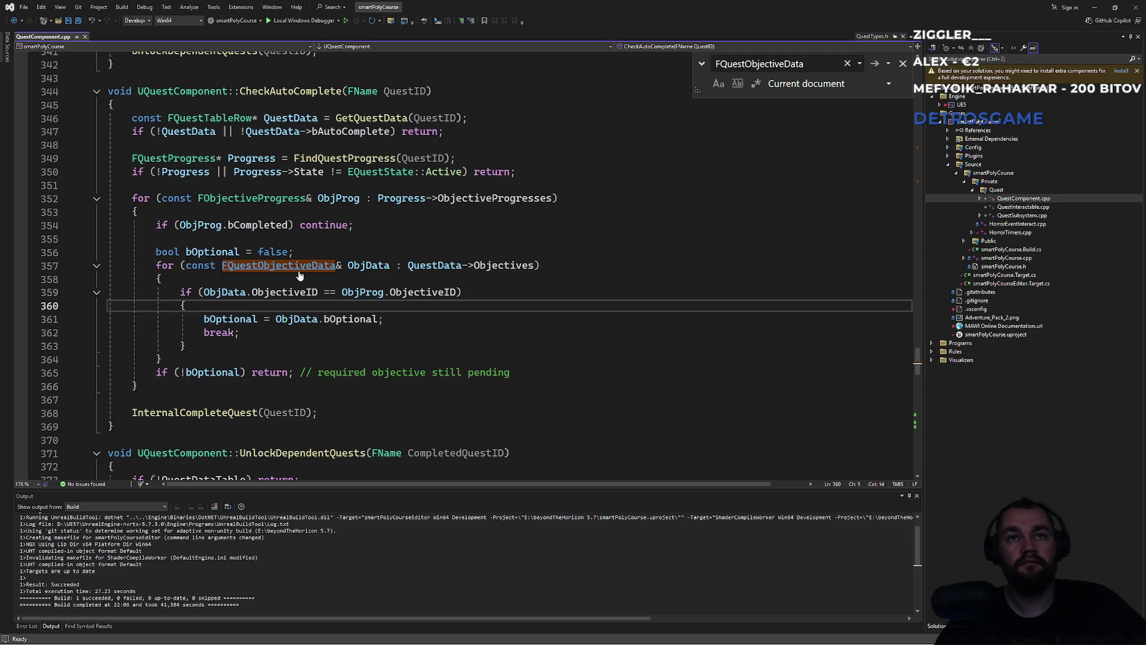
ctrl+click(278, 265)
scroll(297, 306, down, 2)
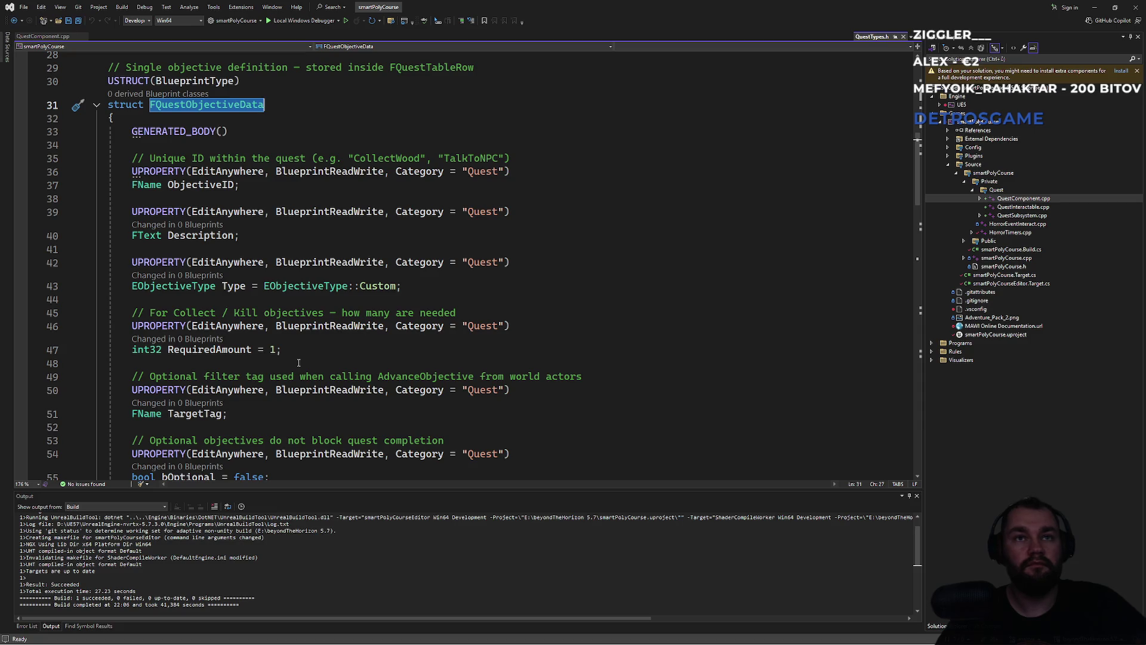
scroll(298, 362, down, 1)
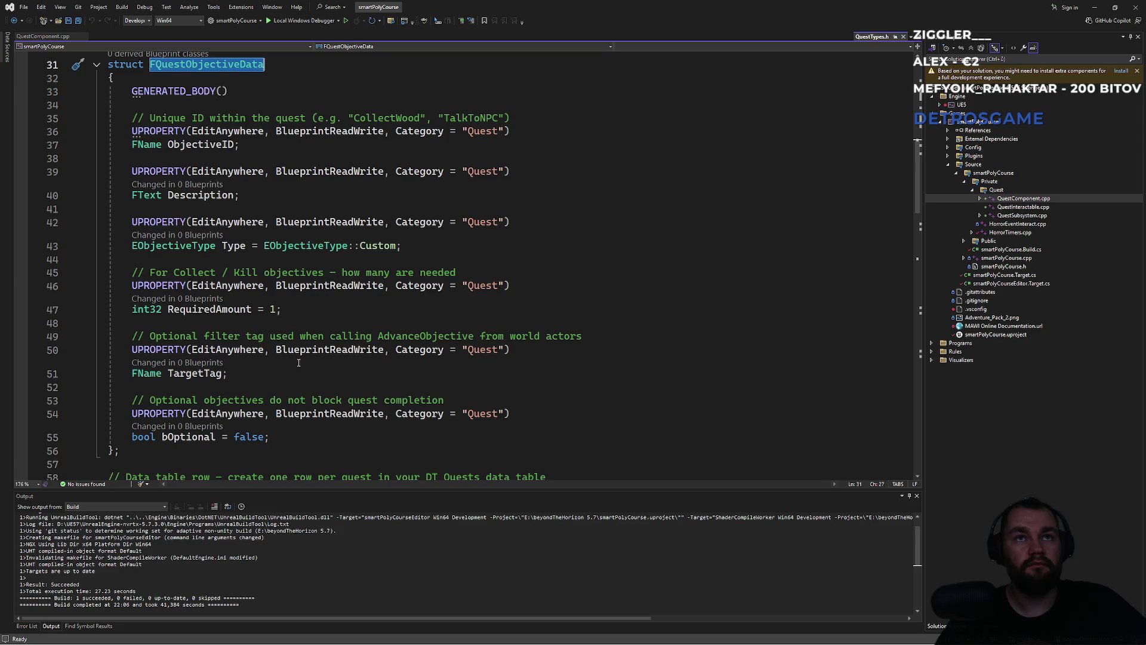
scroll(298, 362, up, 3)
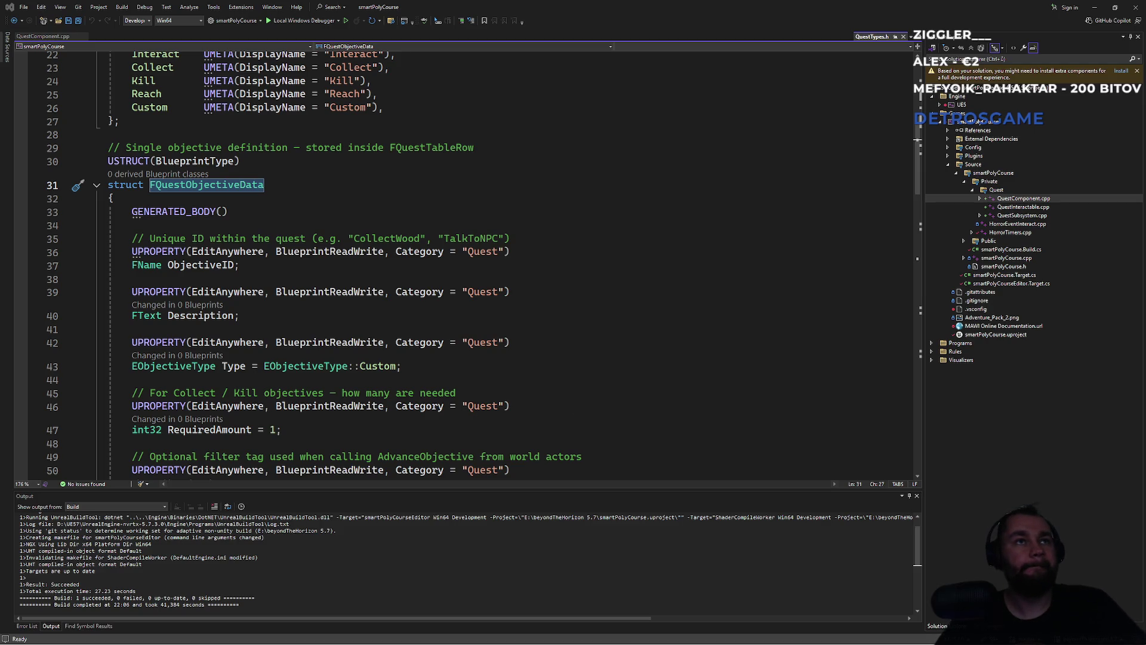
click(570, 311)
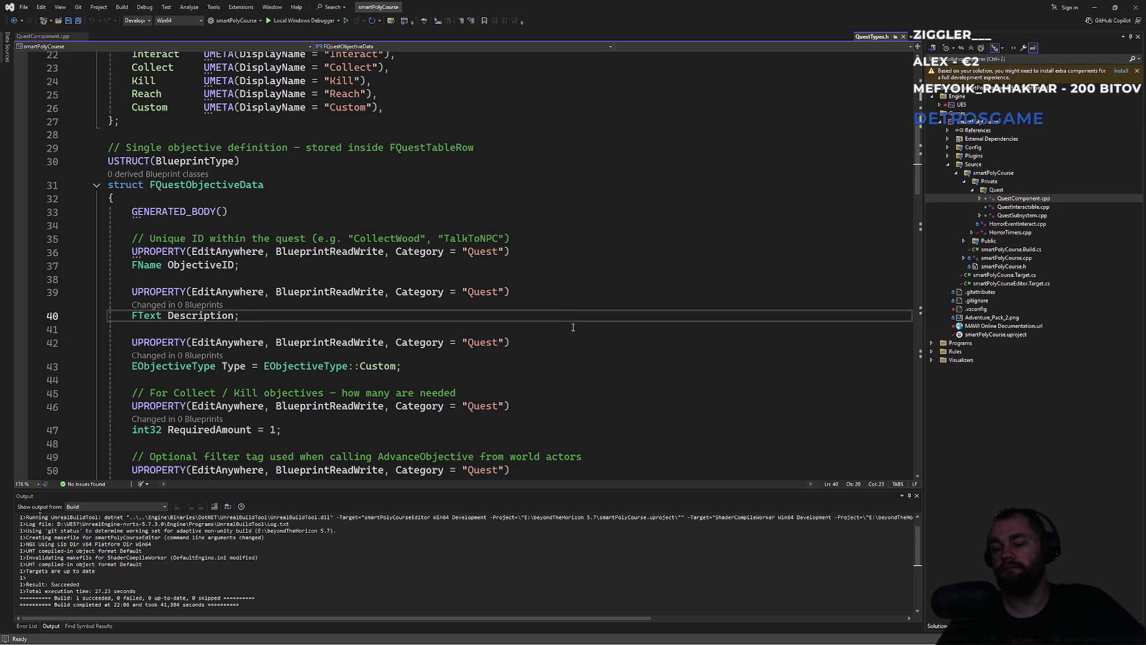
Switch from Visual Studio back to the Unreal Editor
click(518, 365)
key(alt+Tab)
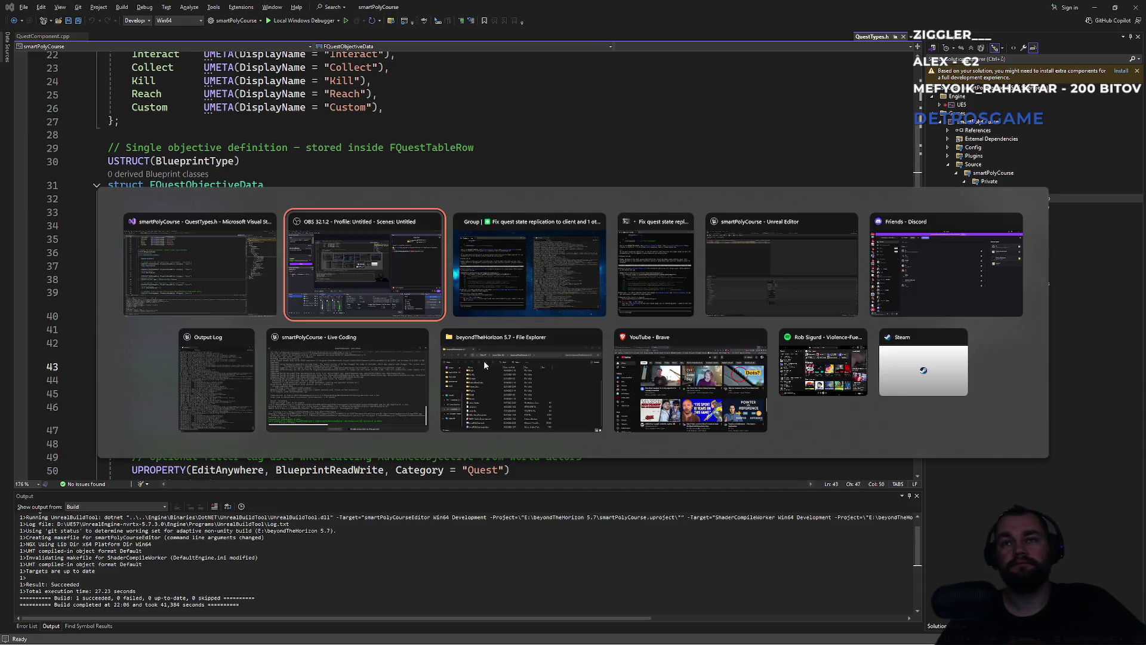
key(Tab)
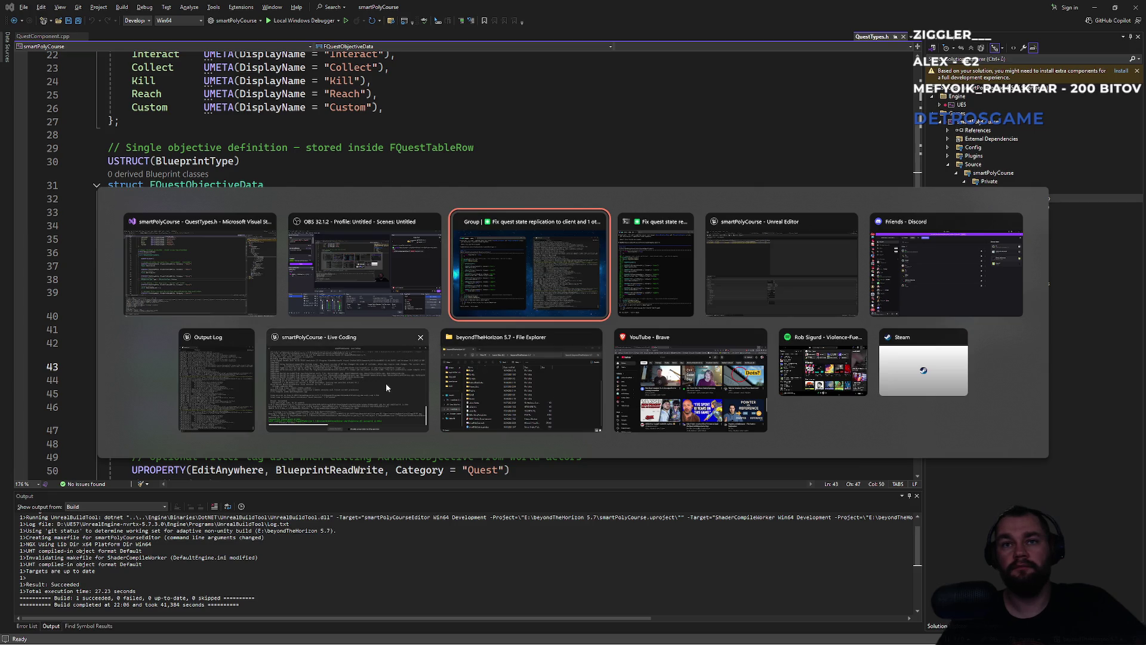
click(166, 272)
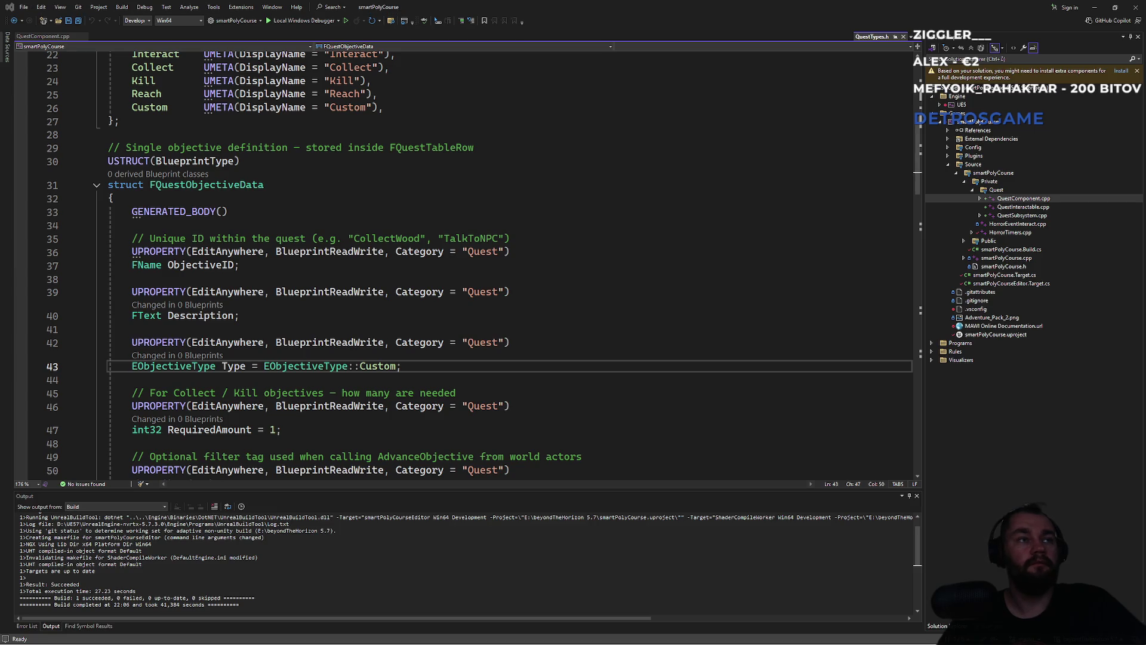
key(alt+Tab)
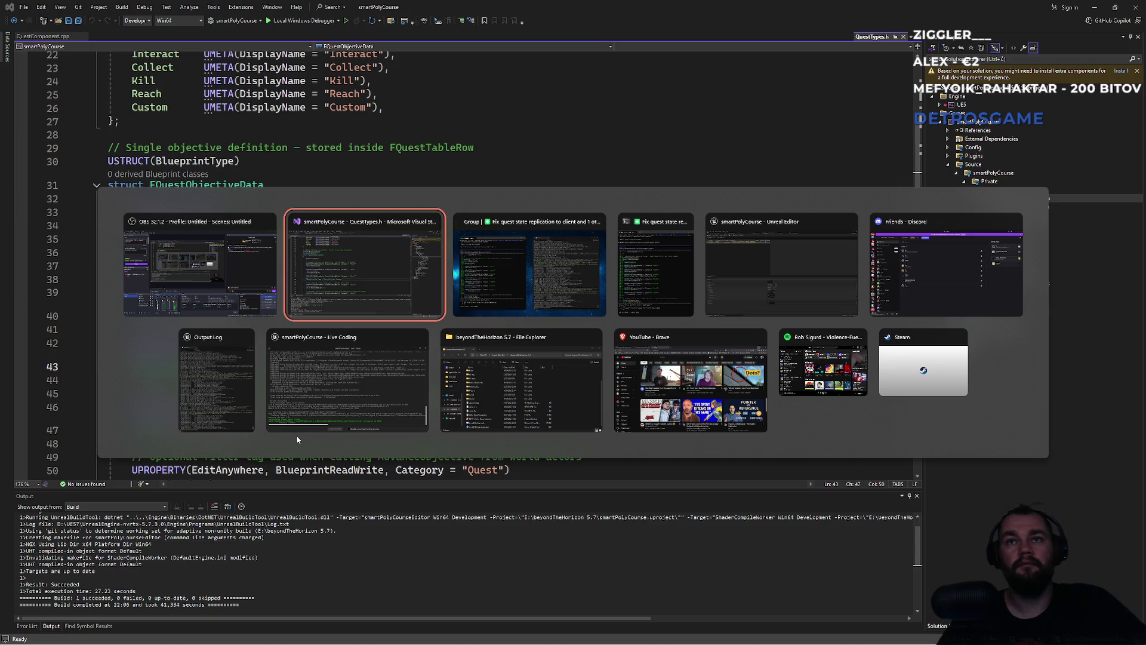
key(Tab)
key(Tab)
key(Tab)
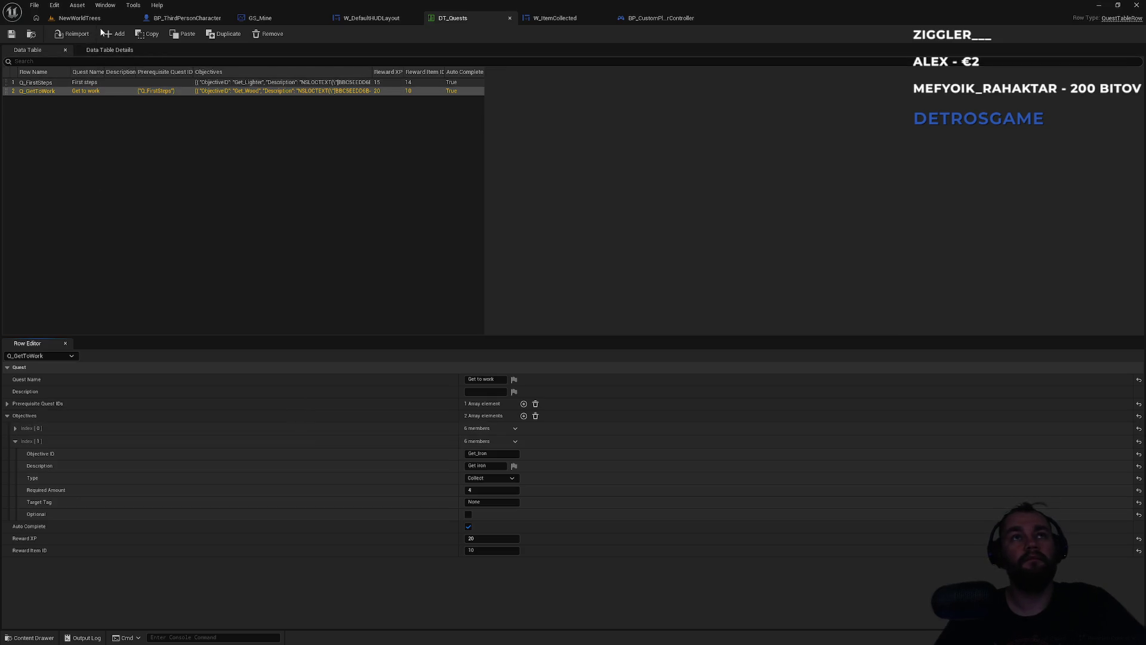
Look at the GS_Mine and BP_CustomPlayerController graphs, close W_ItemCollected, and open W_DefaultHUDLayout
click(282, 19)
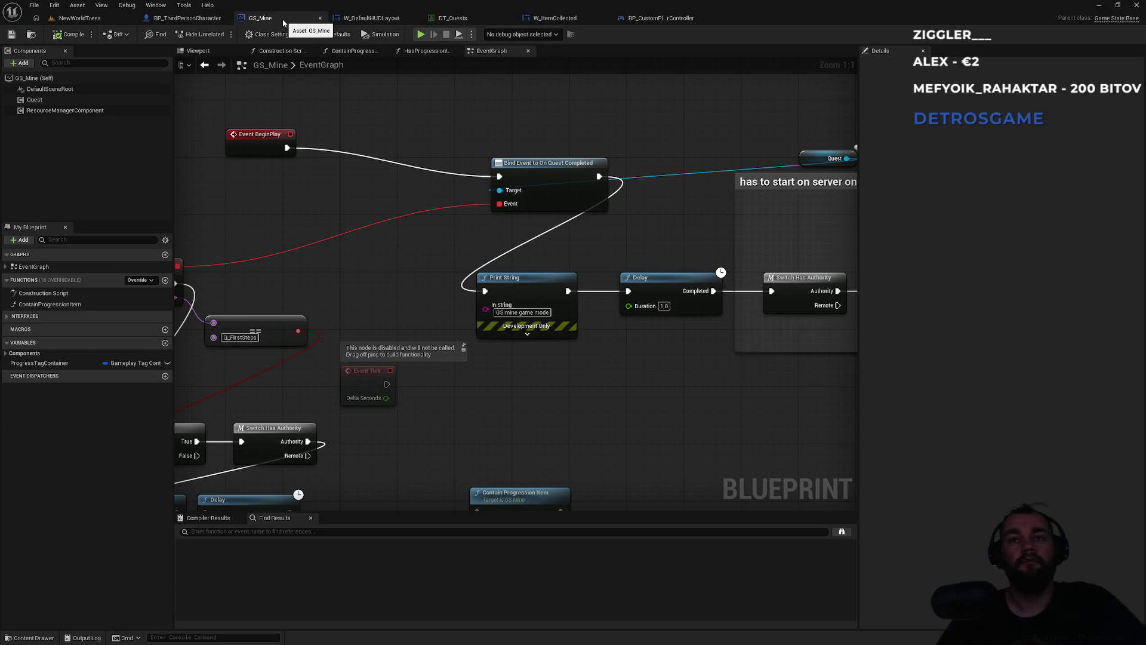
click(641, 18)
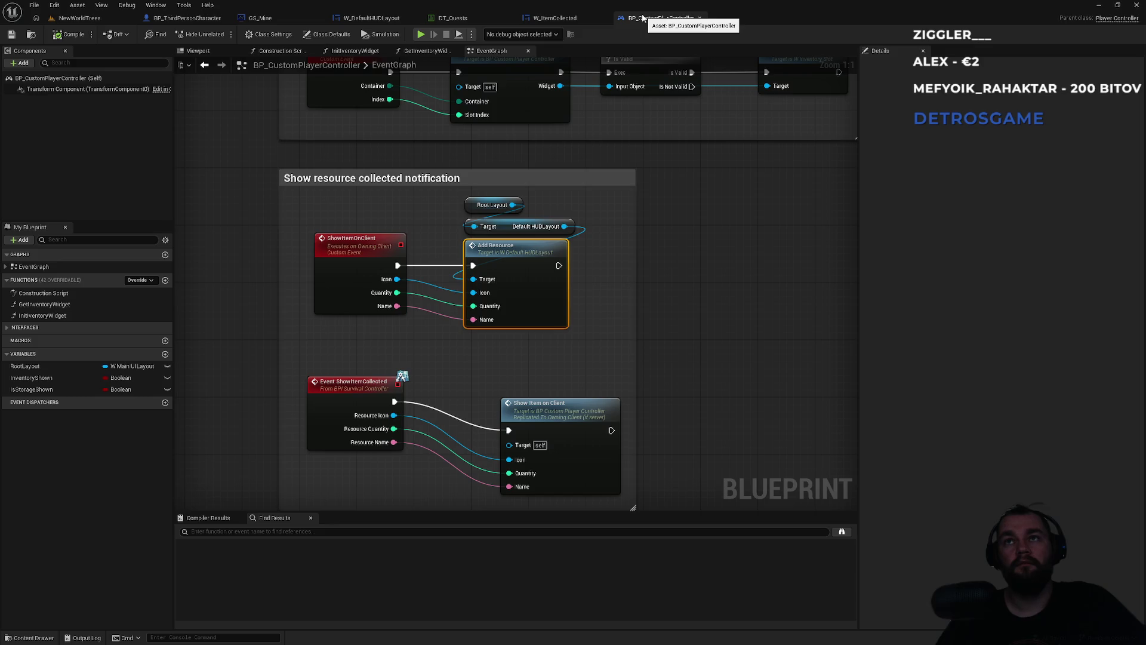
click(572, 19)
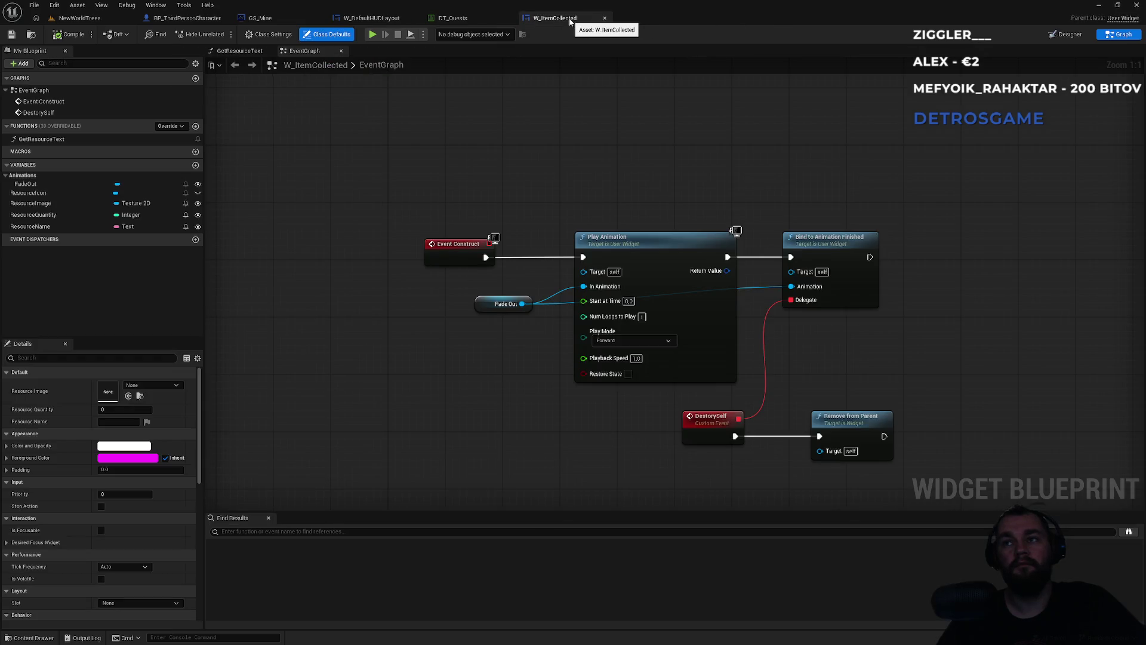
middle_click(571, 21)
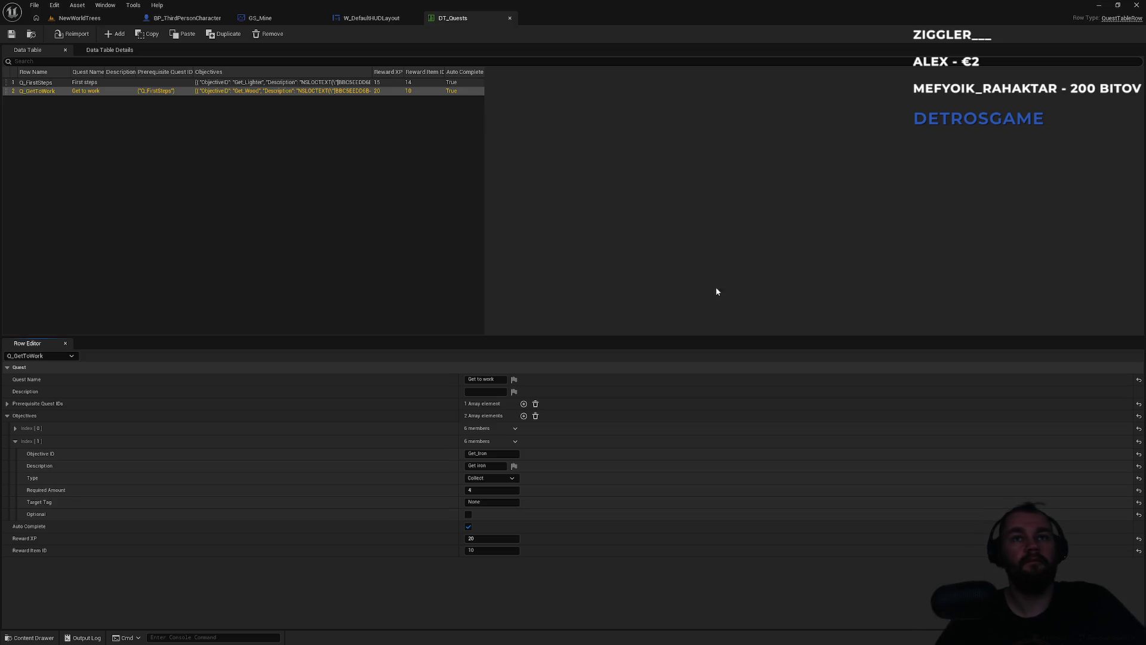
click(371, 18)
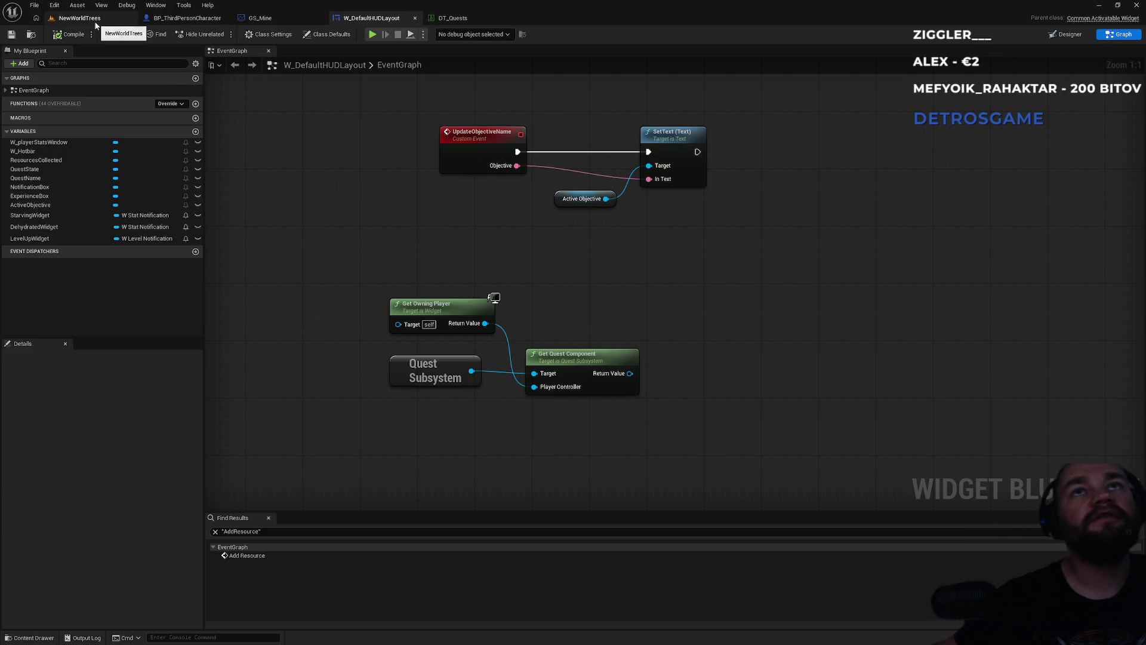
Switch to the NewWorldTrees level and browse from Content into ui > widgets
click(79, 18)
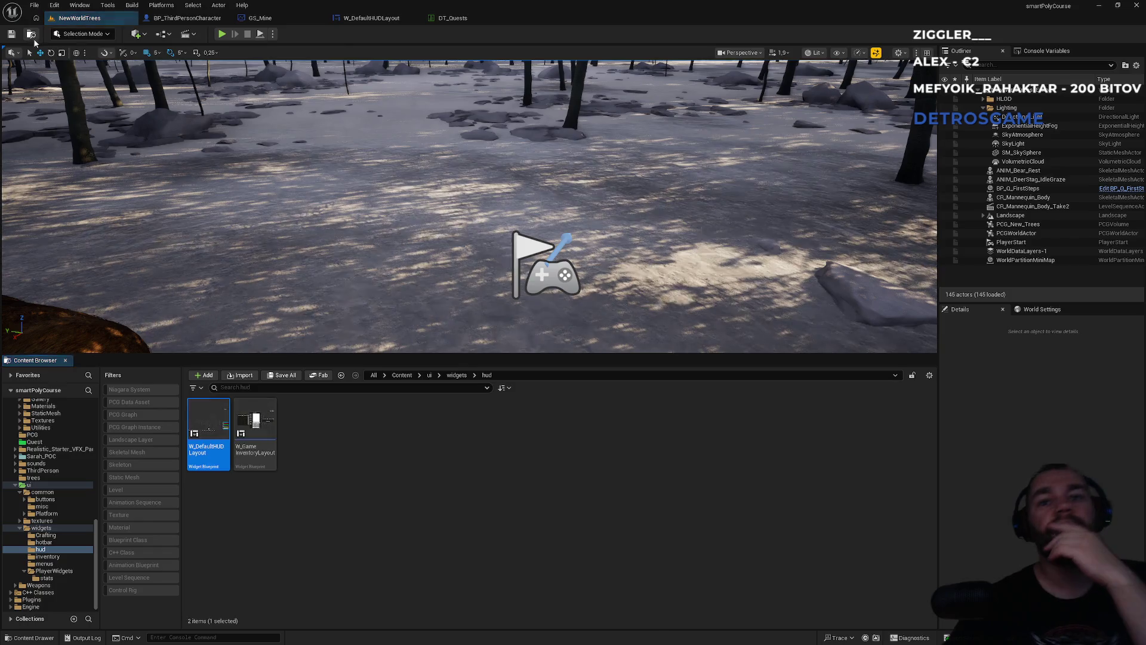
click(456, 376)
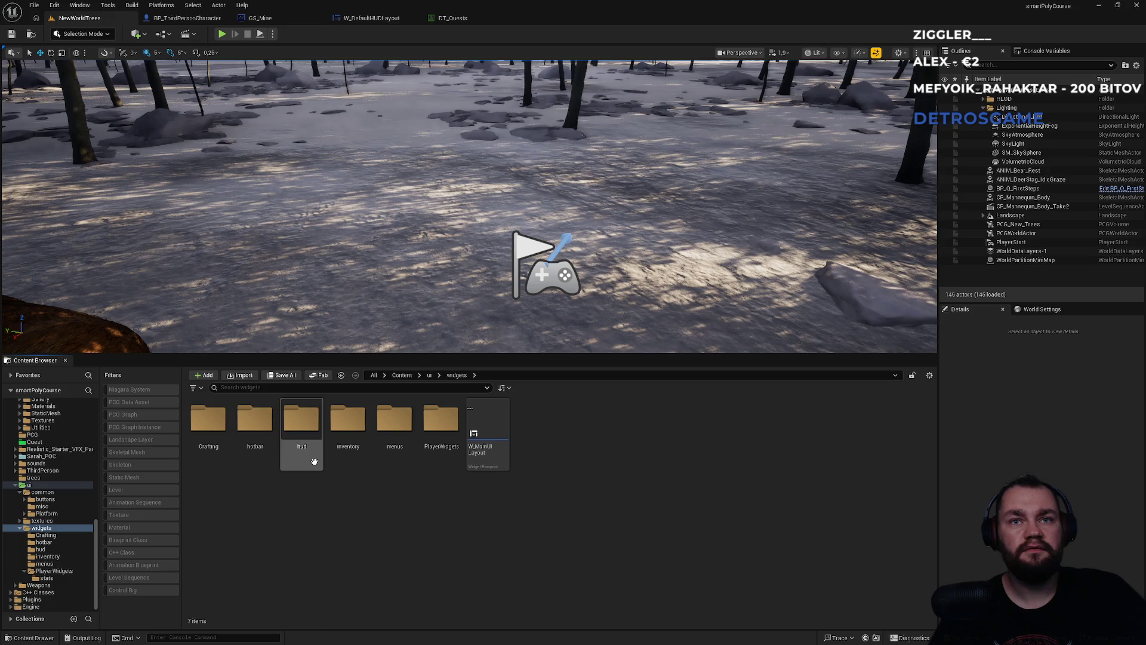
click(429, 375)
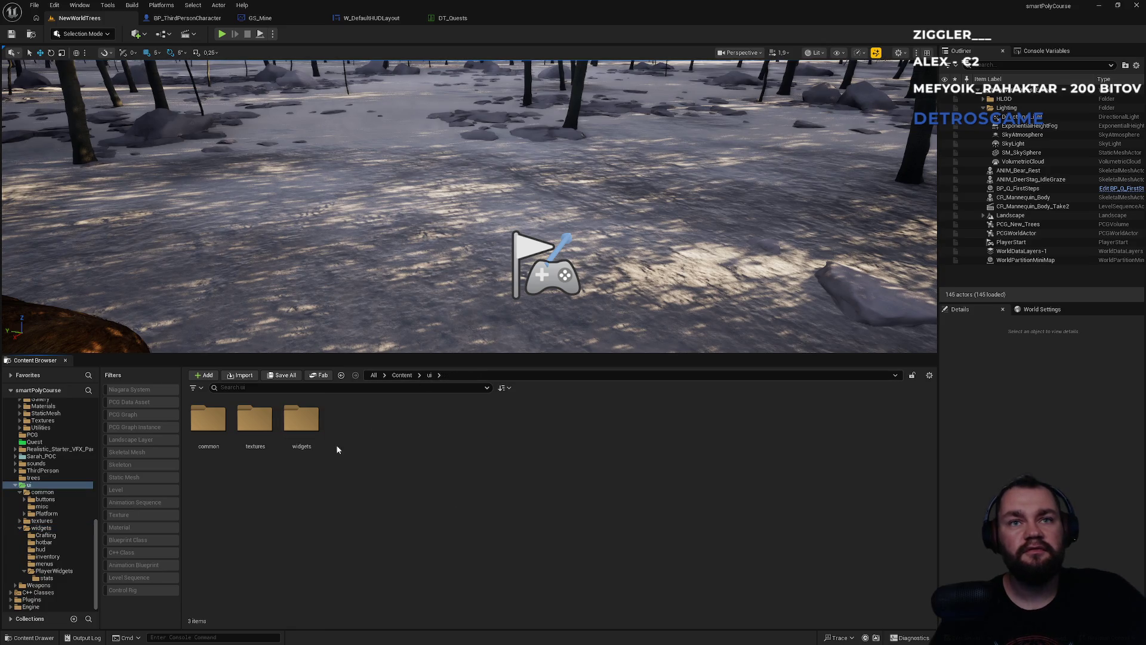
click(402, 375)
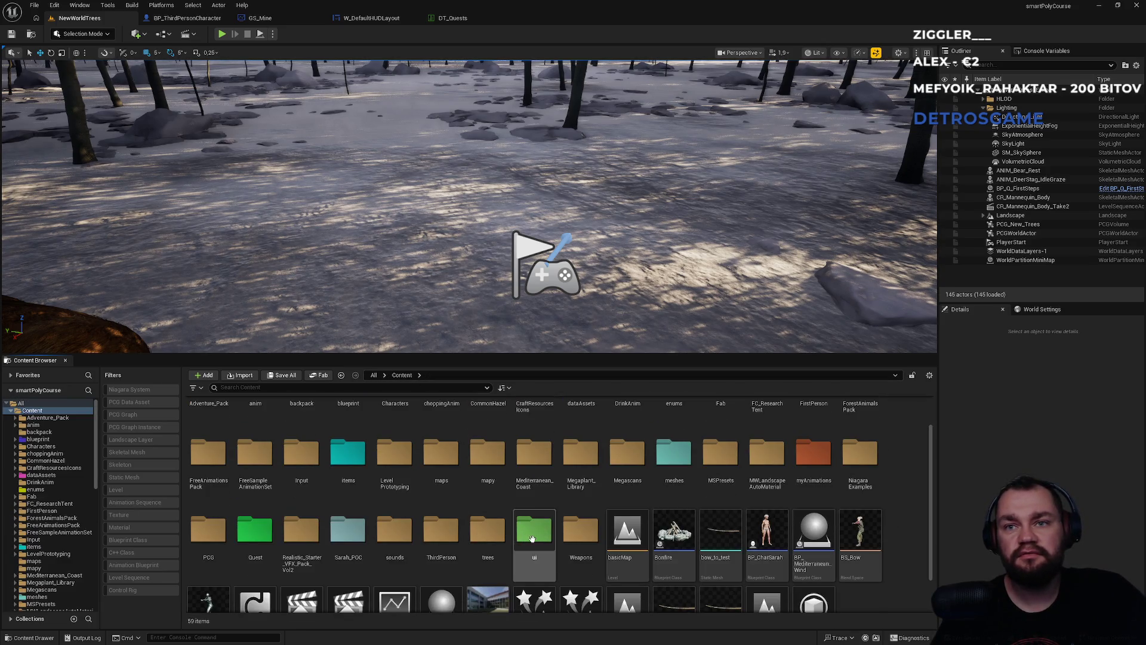
double_click(259, 532)
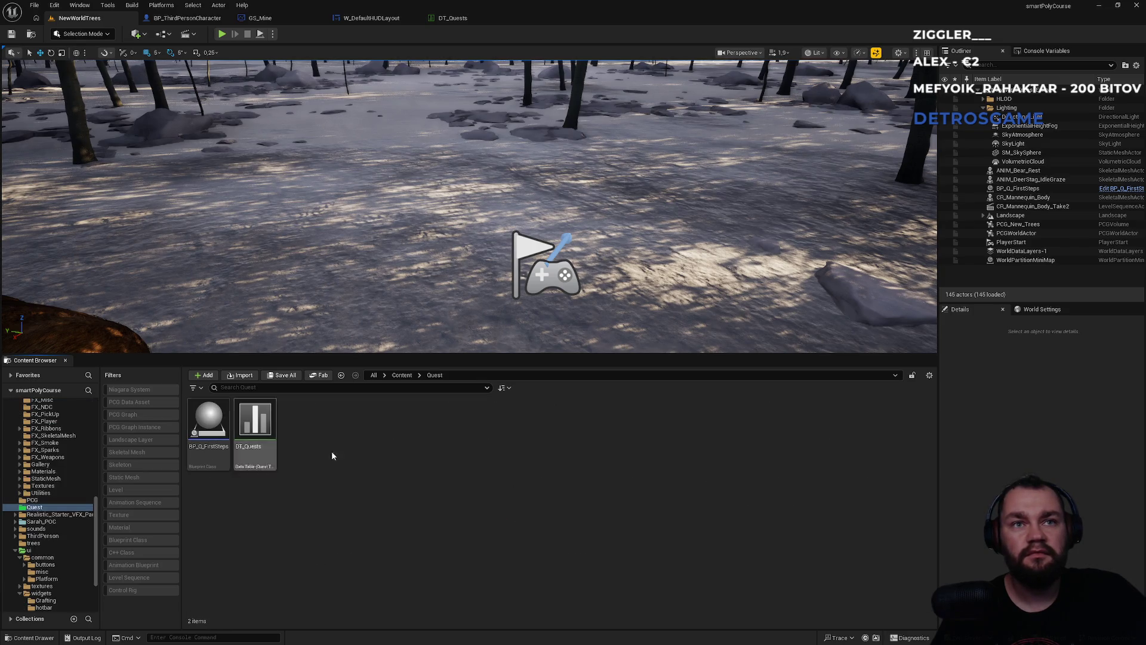
click(402, 375)
click(524, 578)
double_click(524, 578)
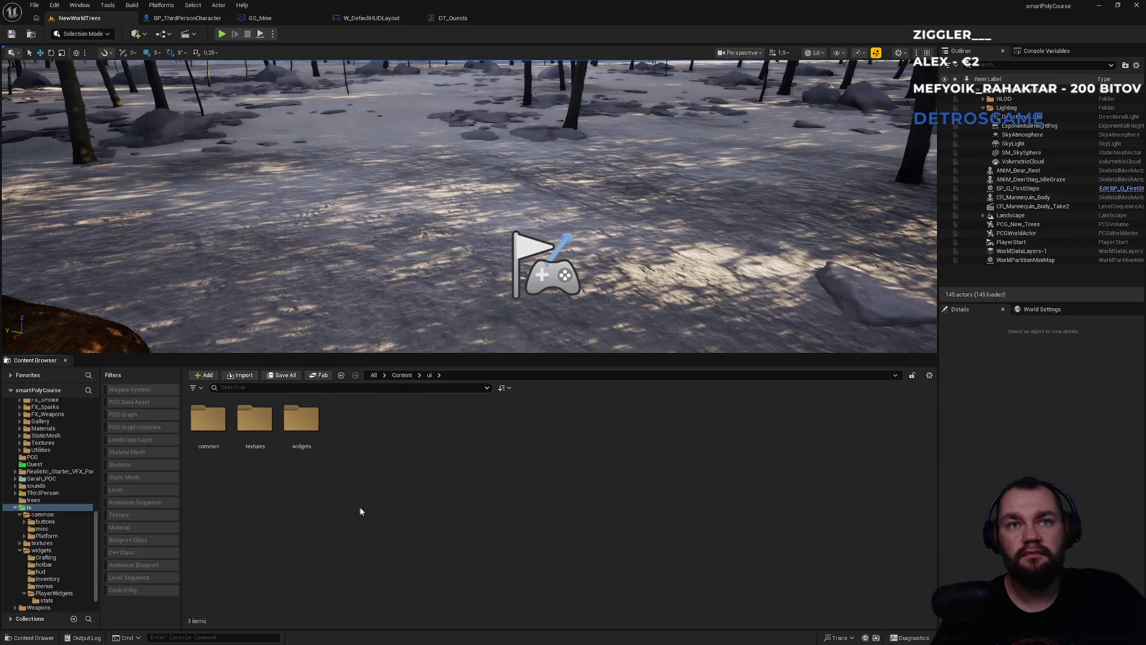
double_click(301, 441)
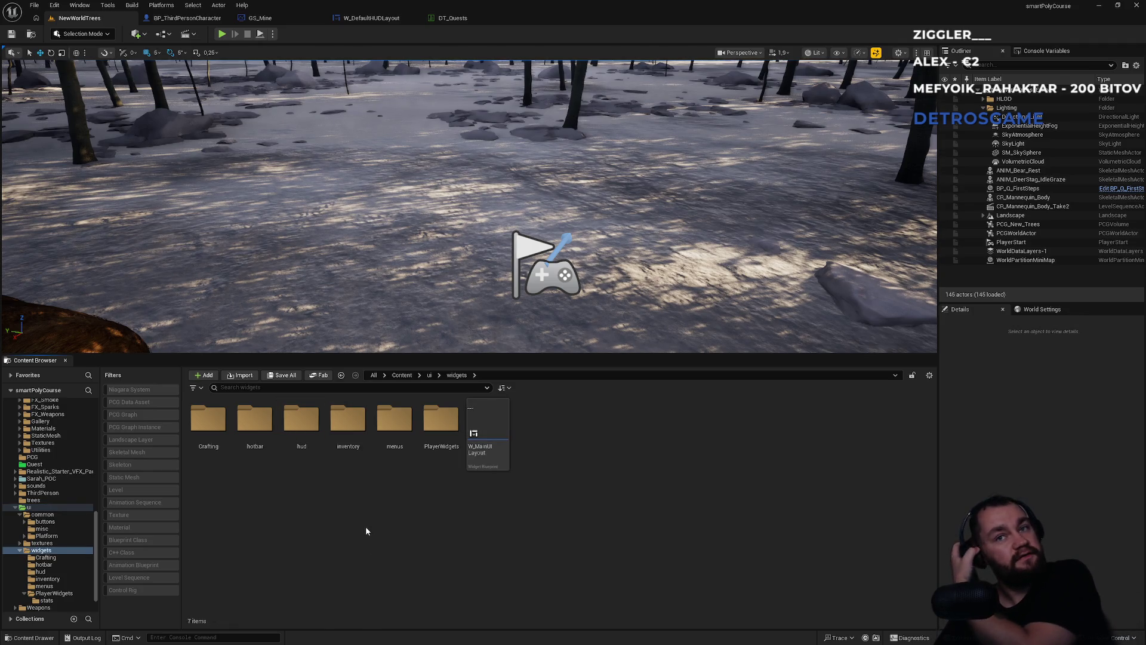
Browse the PlayerWidgets, menus, inventory, hotbar and Crafting folders, ending in hud
double_click(419, 451)
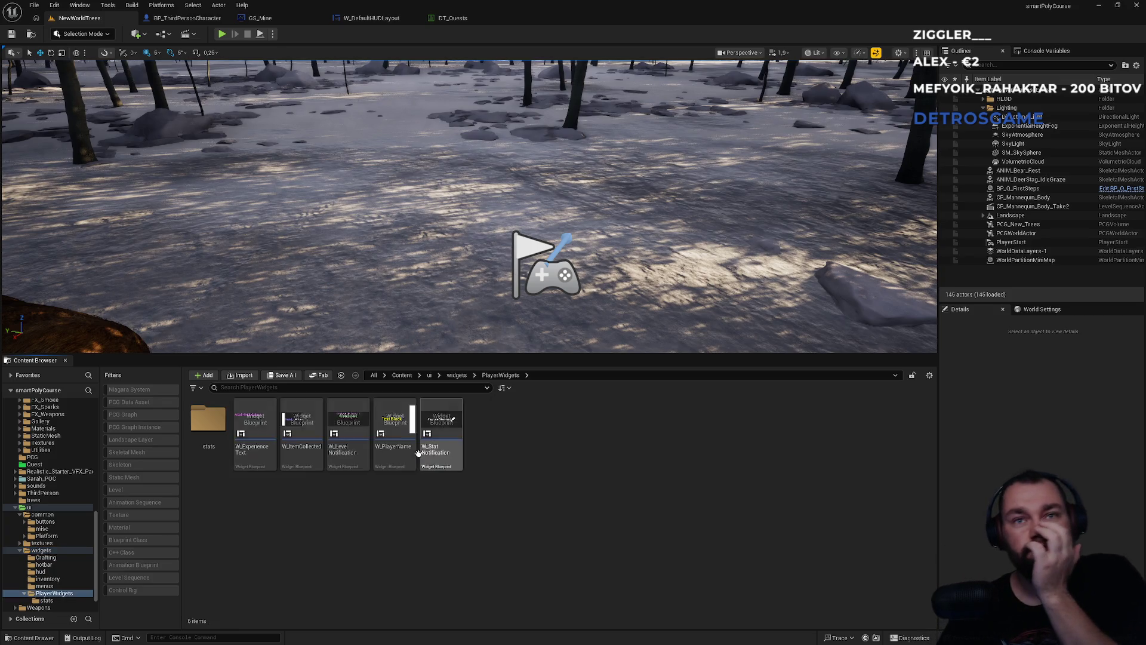
click(456, 375)
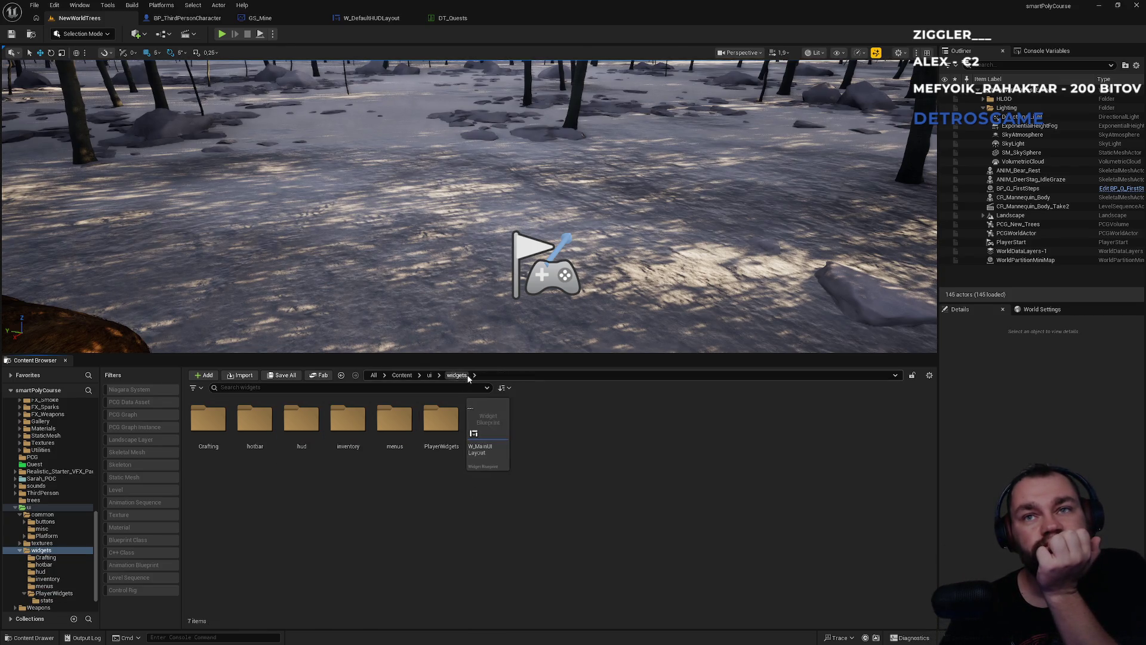
double_click(395, 421)
click(456, 375)
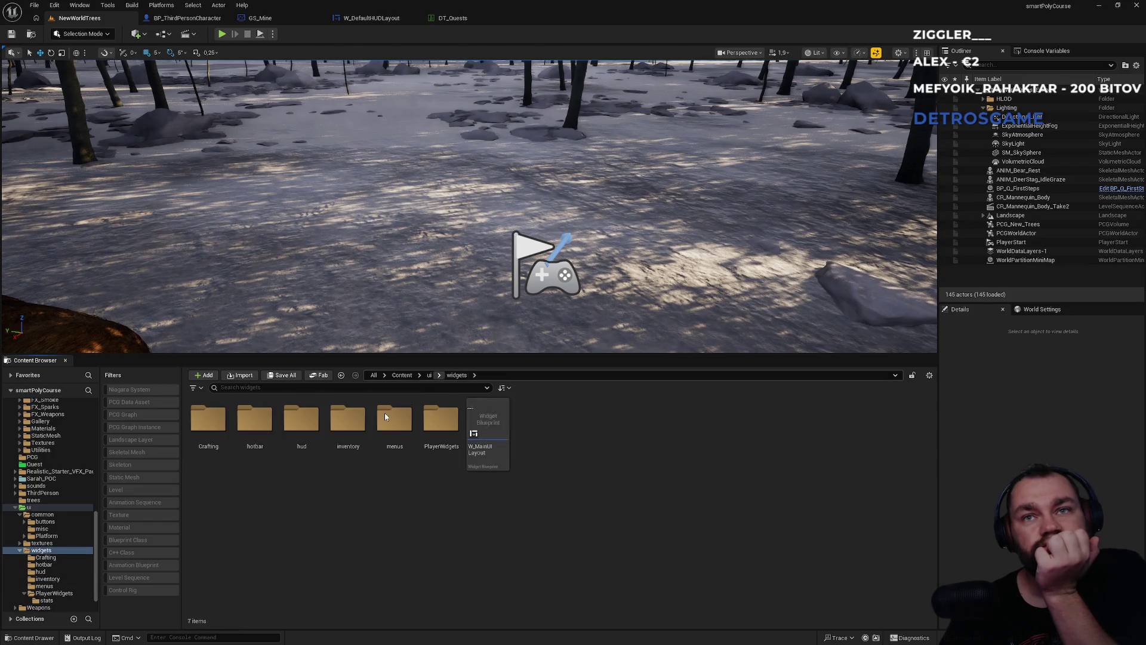
double_click(348, 421)
click(455, 376)
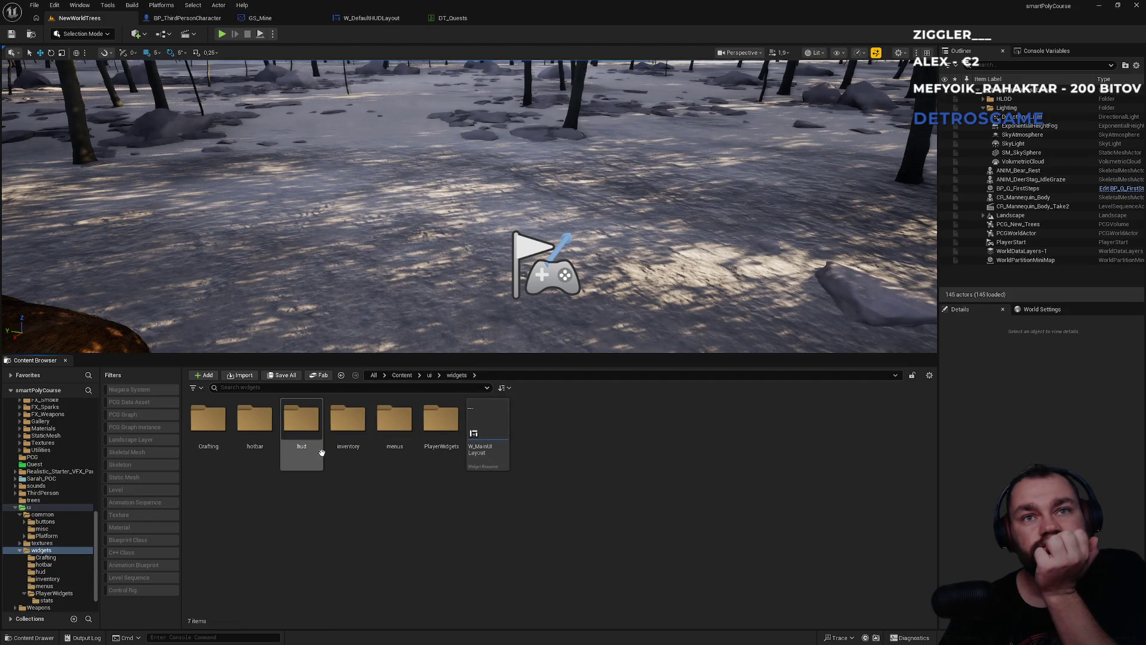
double_click(301, 421)
click(455, 376)
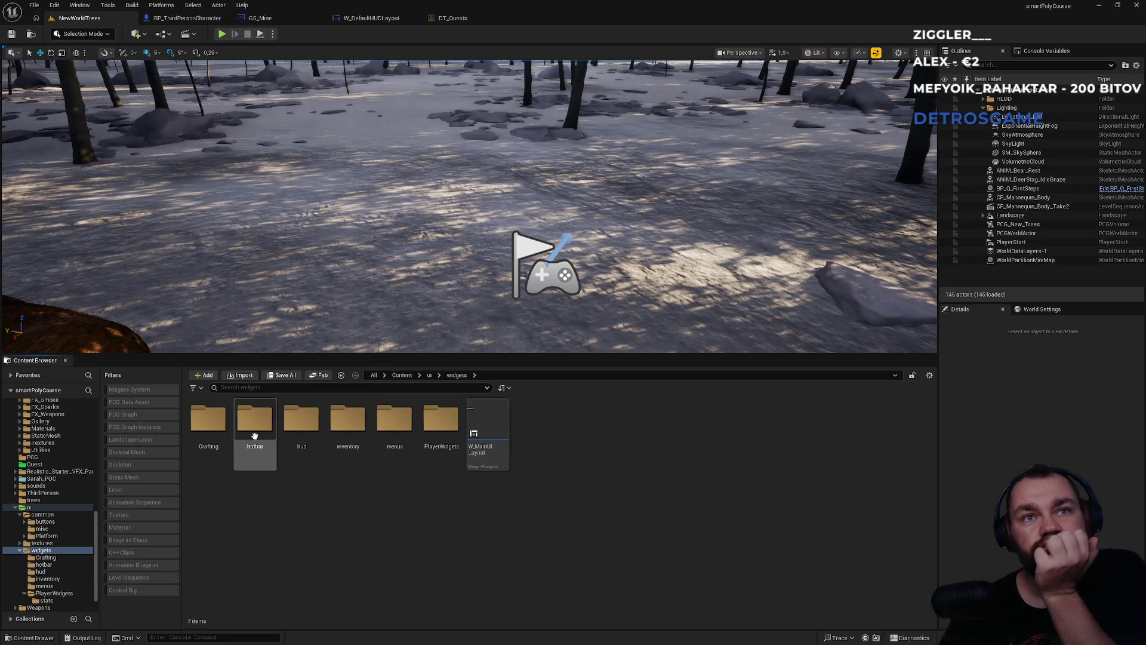
double_click(255, 424)
click(456, 375)
double_click(215, 440)
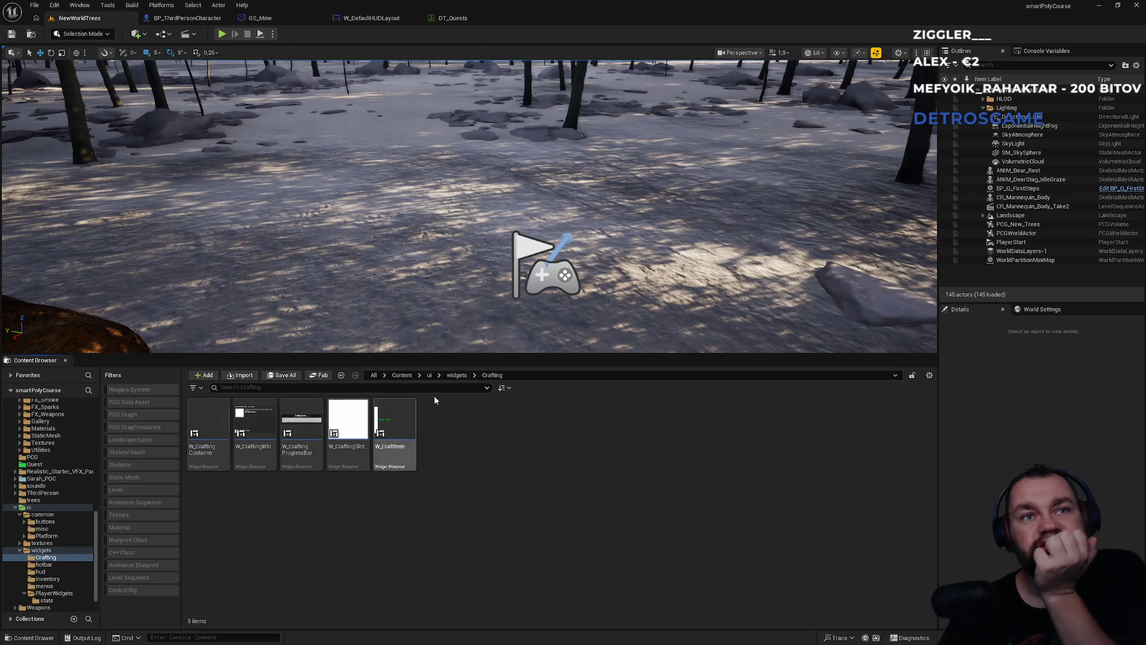
click(459, 375)
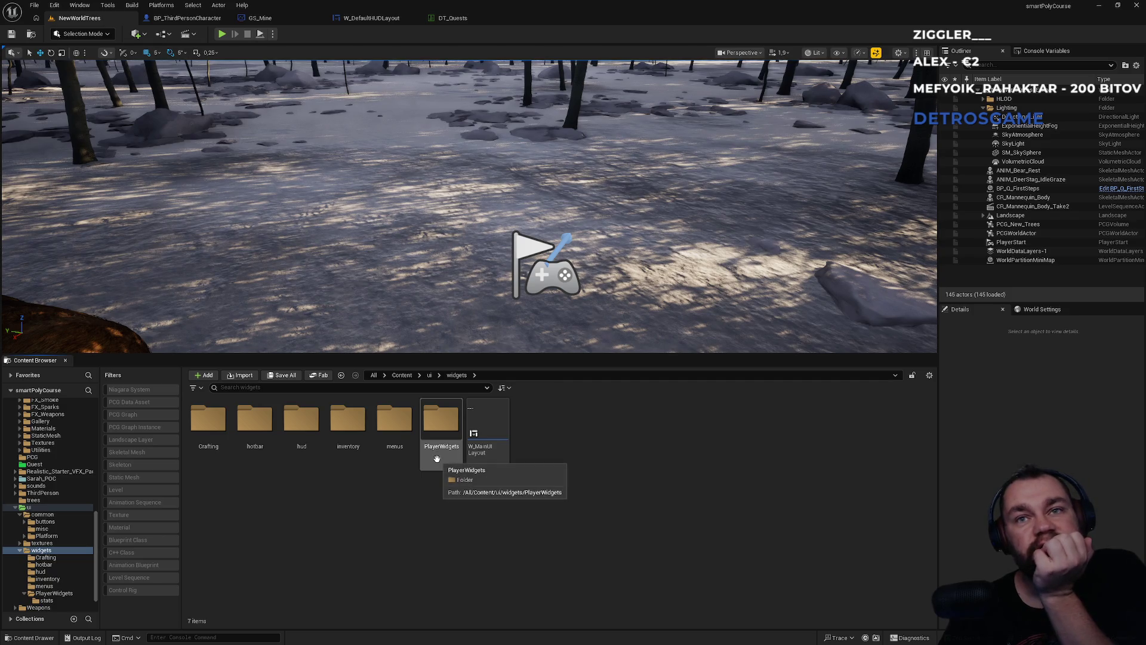
double_click(436, 459)
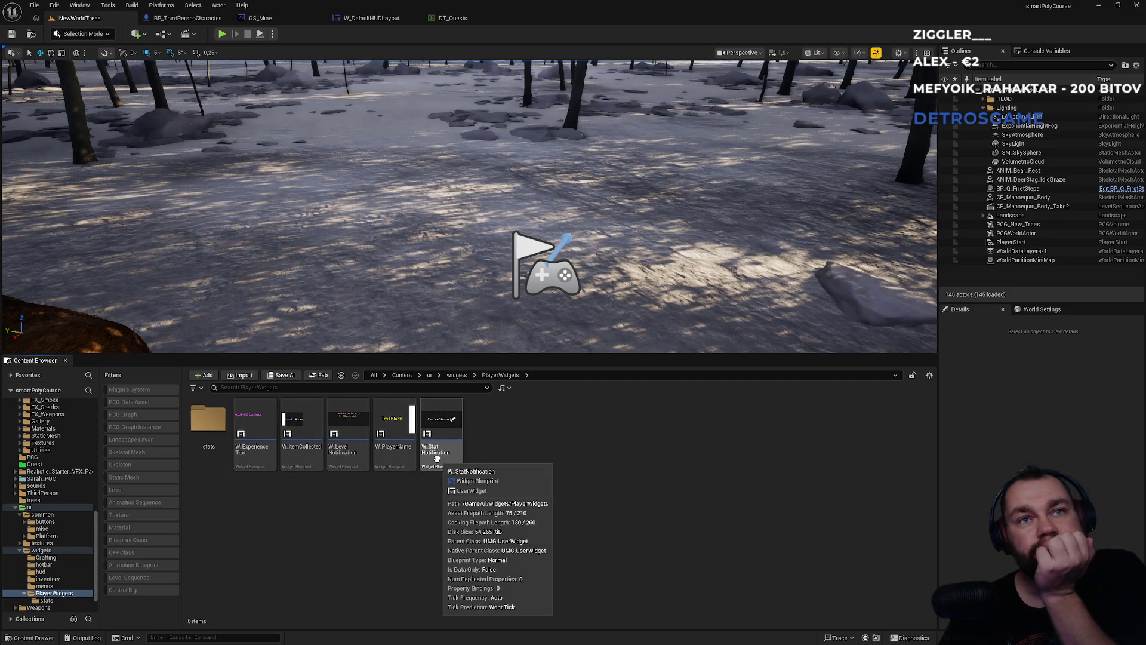
click(456, 375)
double_click(308, 448)
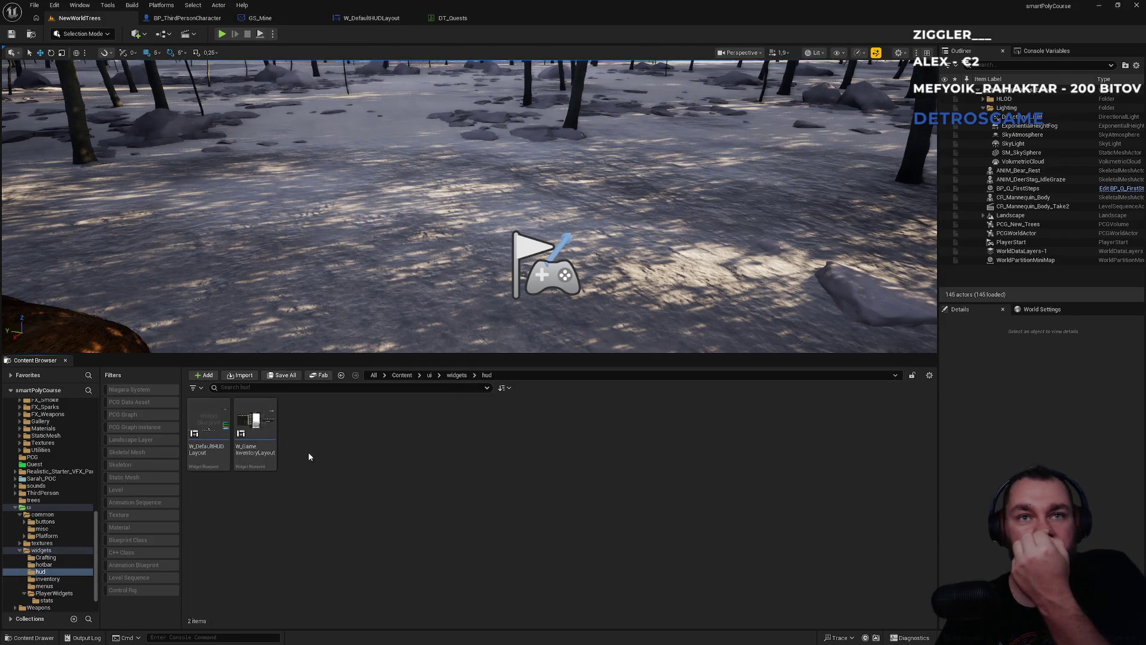
Create a Quest folder inside hud and open it
right_click(325, 520)
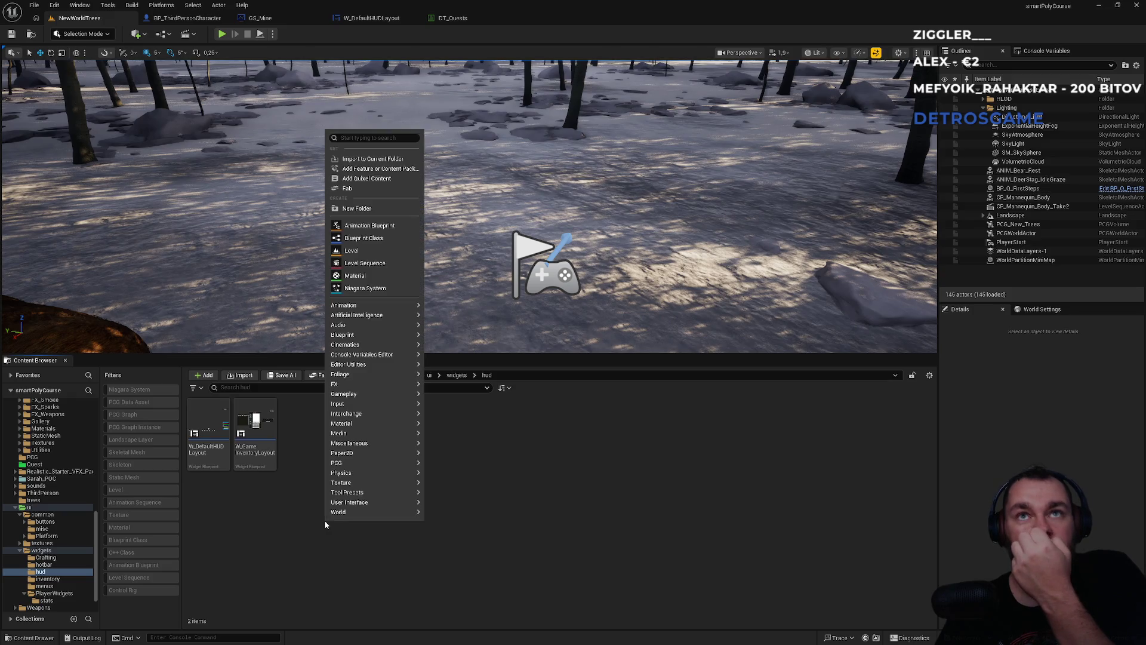
click(356, 207)
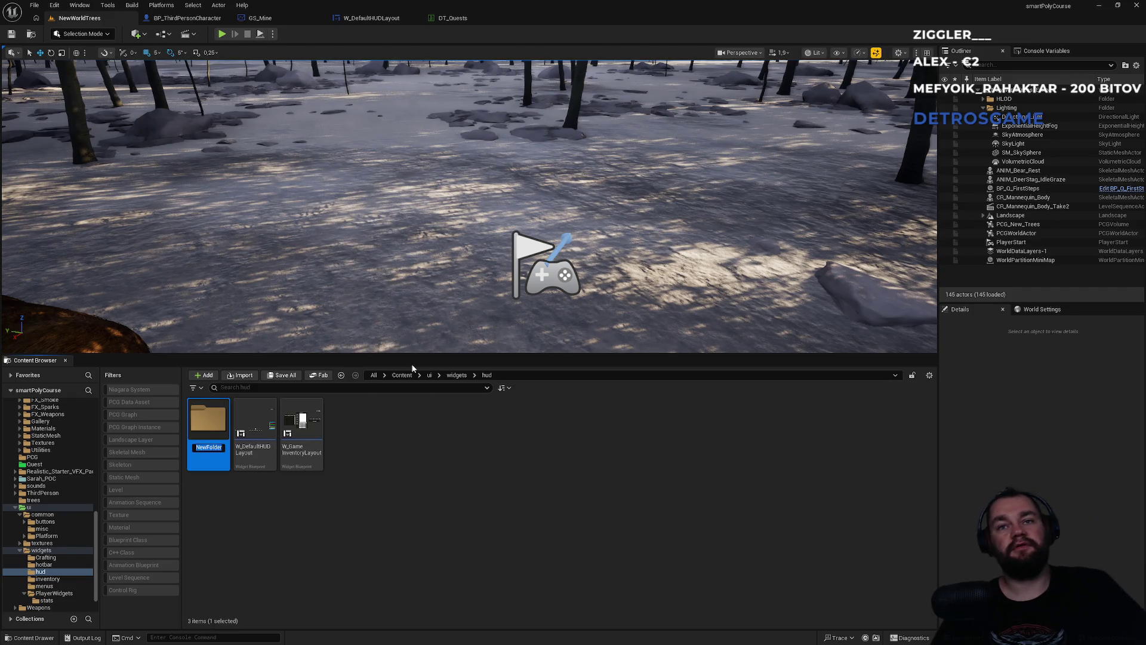
text(Quest)
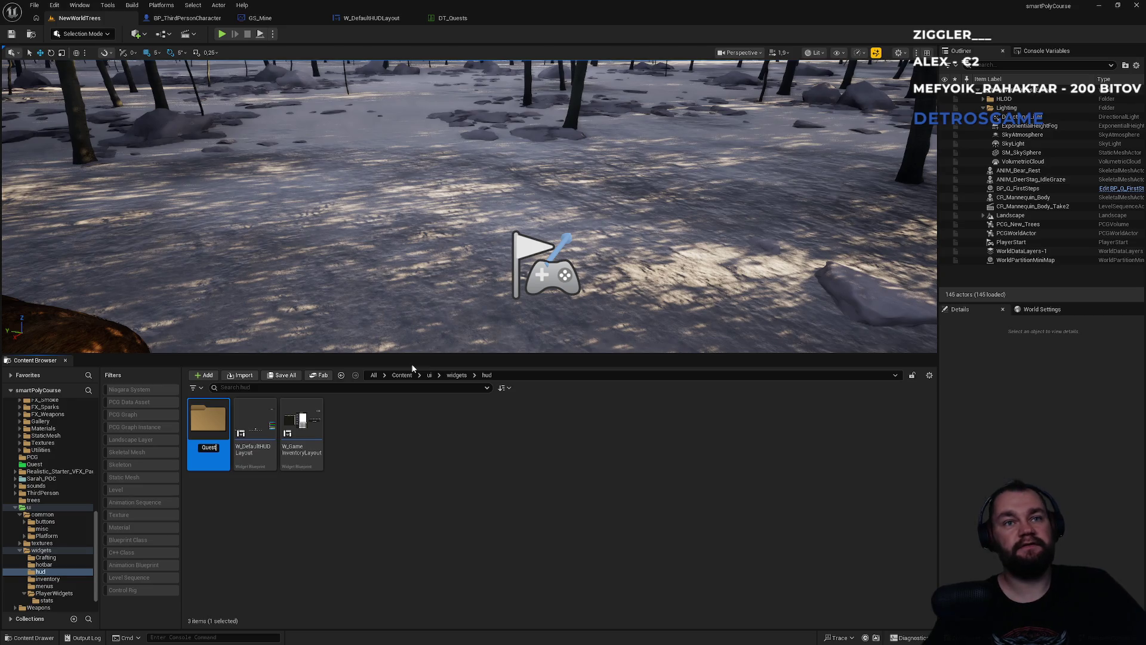
key(Return)
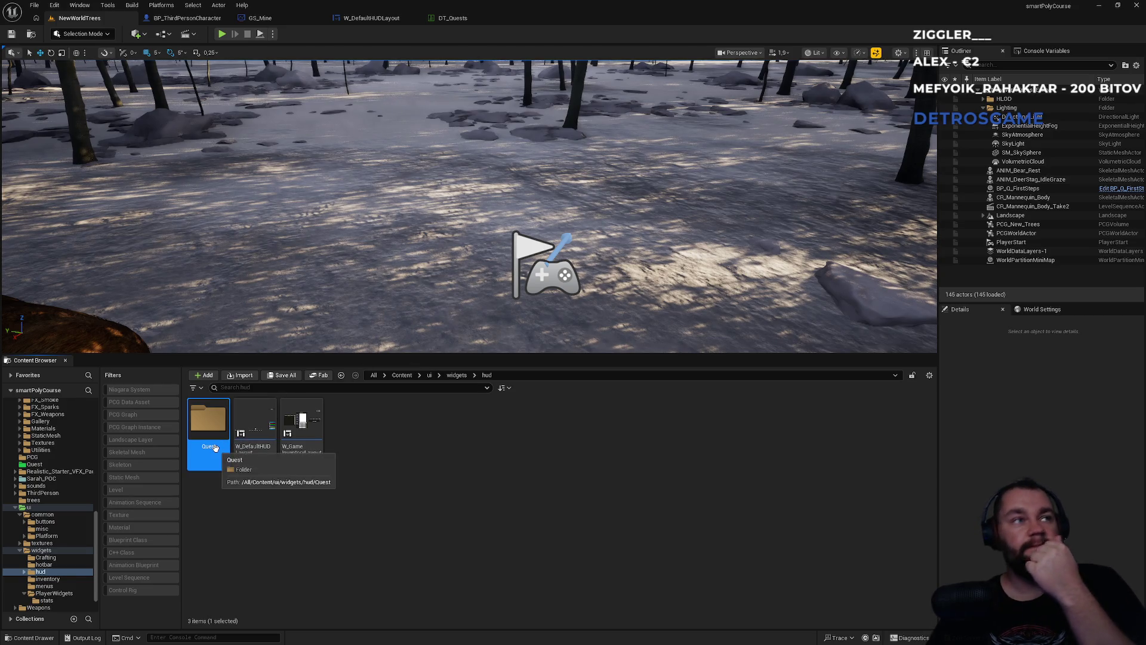
double_click(215, 450)
Create a User Widget blueprint named W_QuestObjectiveName and open it
right_click(285, 510)
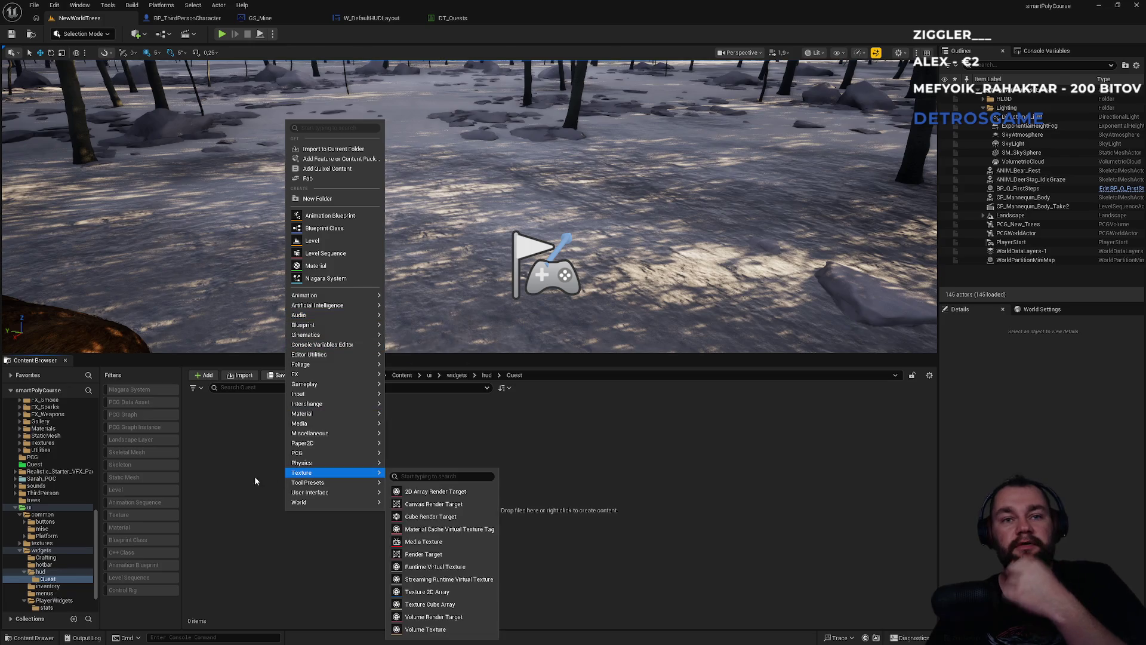
mouse_move(321, 492)
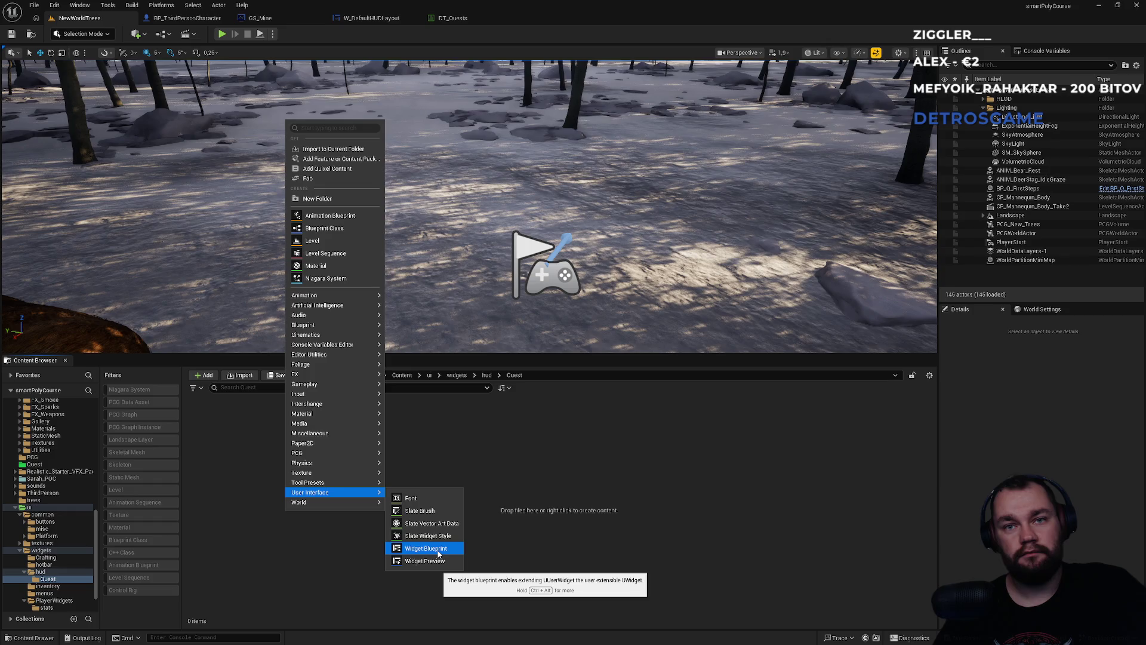
click(438, 553)
click(484, 250)
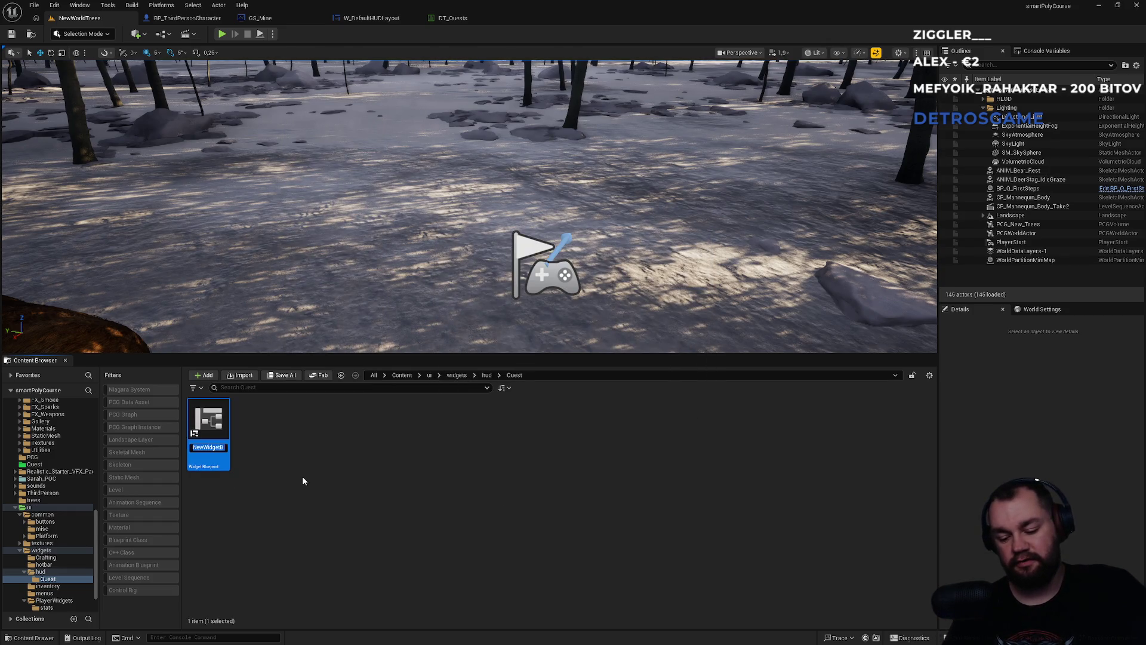
text(W_O)
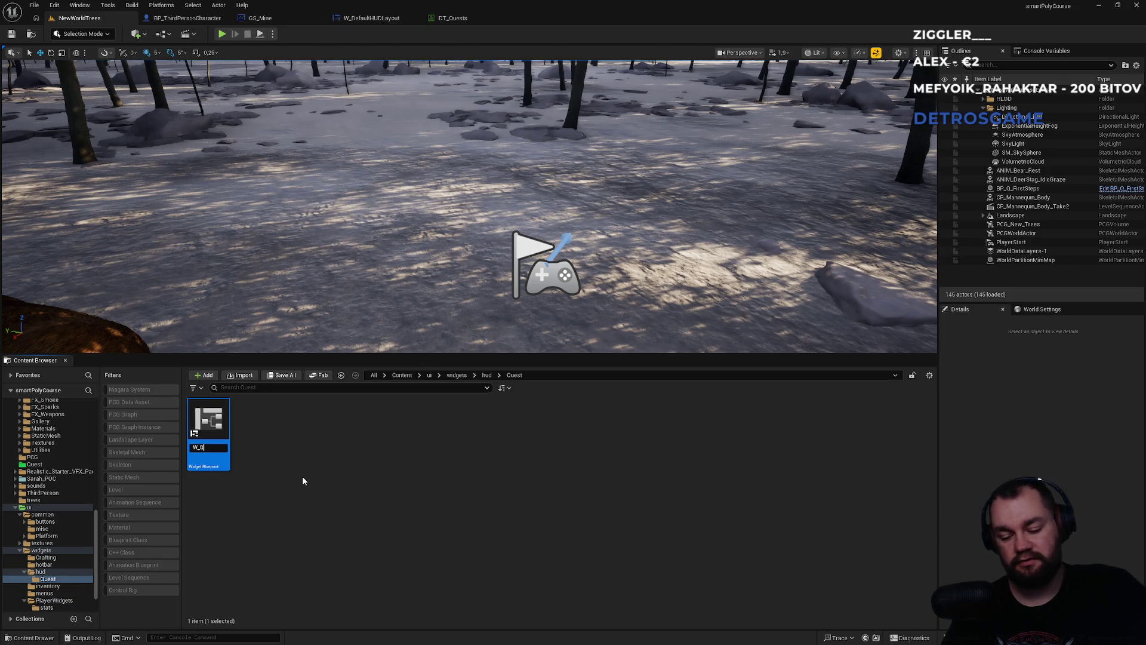
text(est)
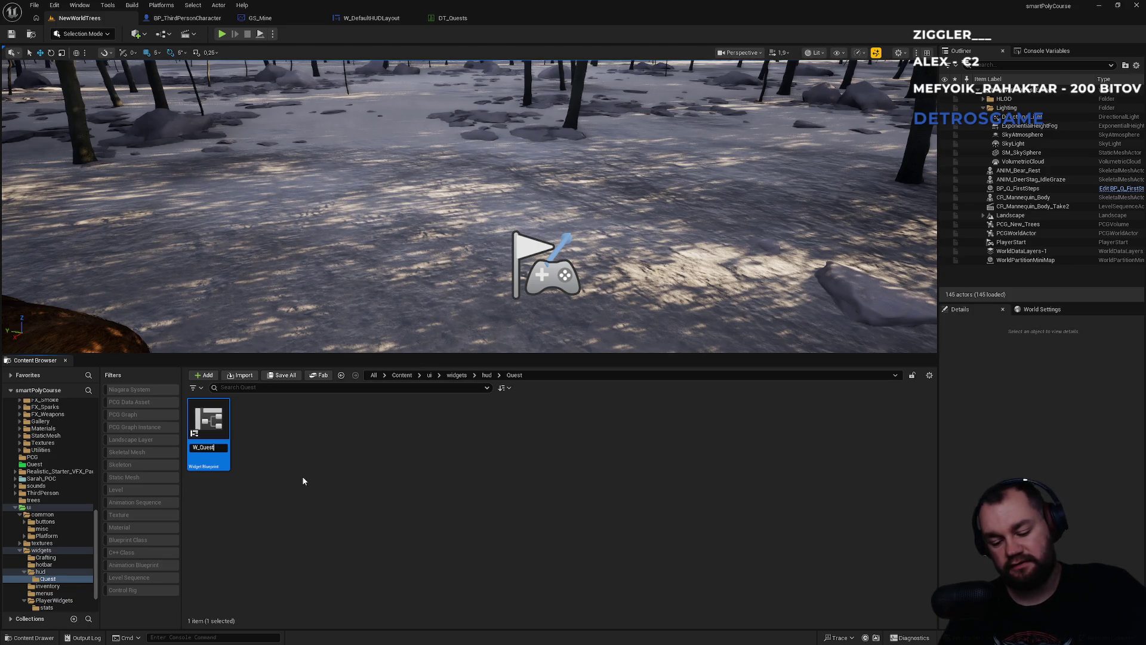
text(bjectiveName)
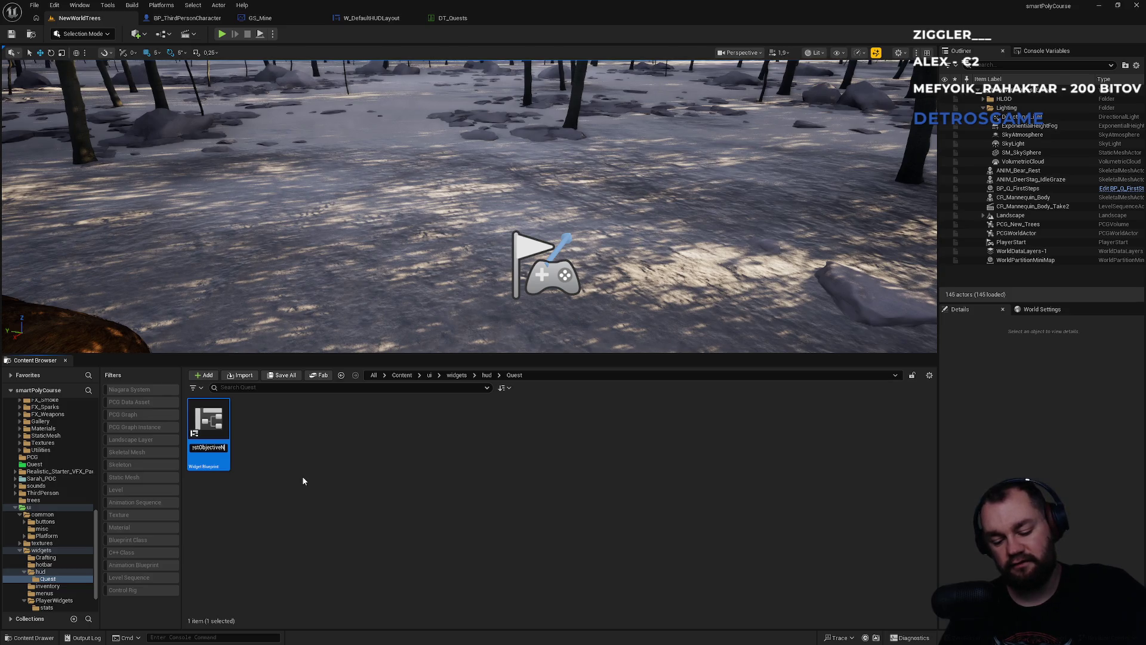
key(Return)
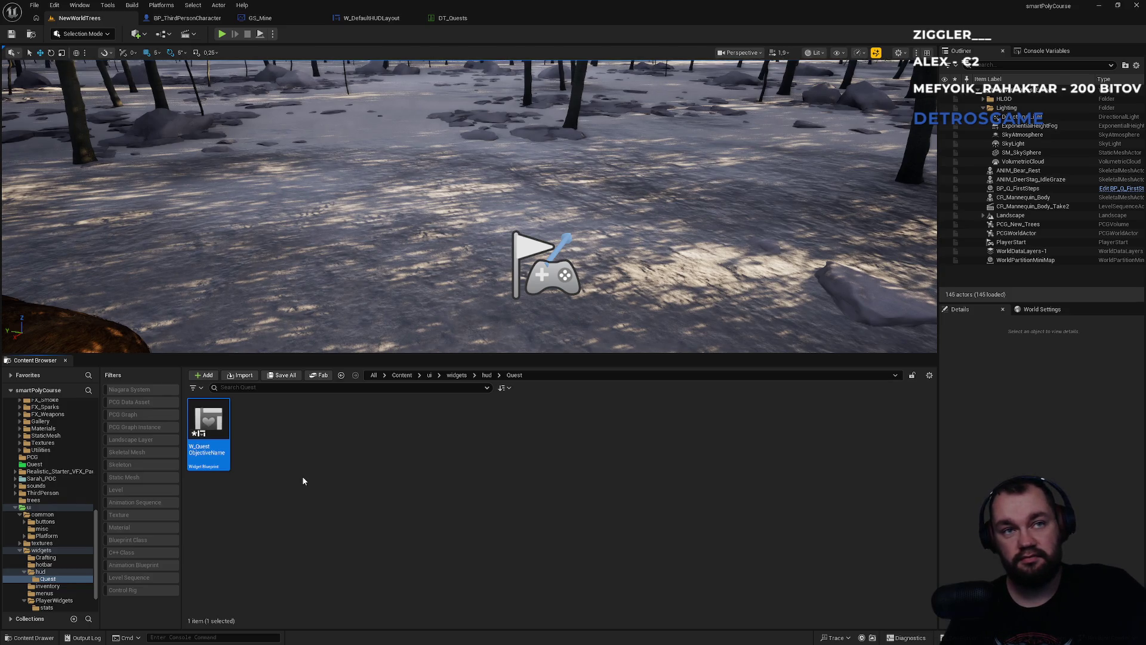
key(Return)
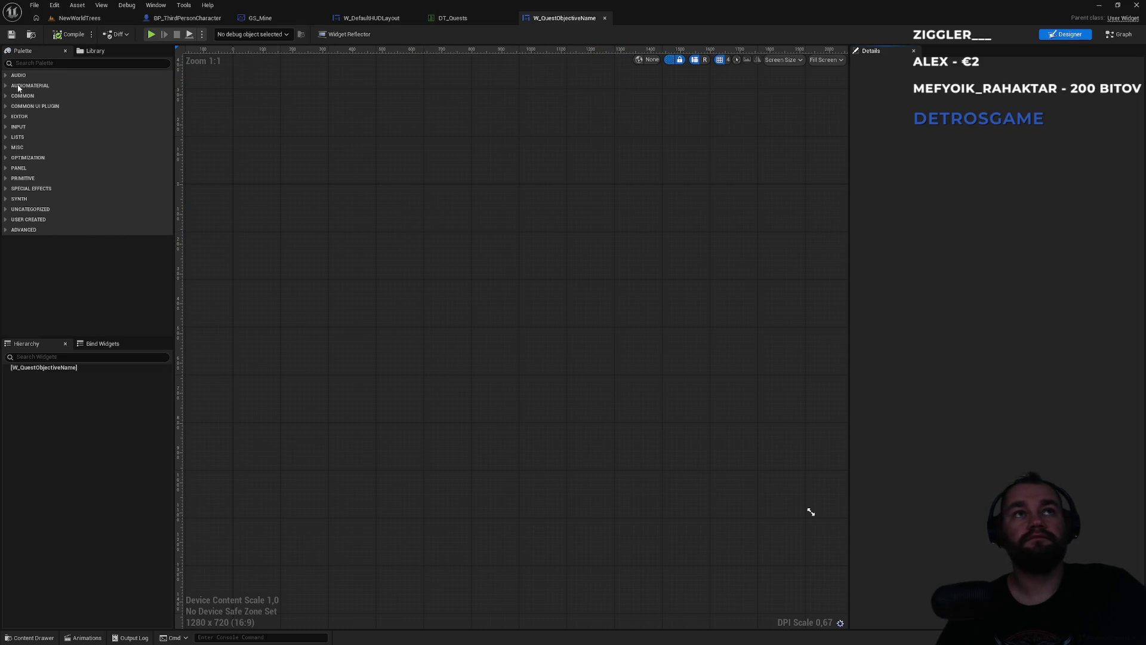
Add a Size Box from the palette to the root, then delete it
click(24, 65)
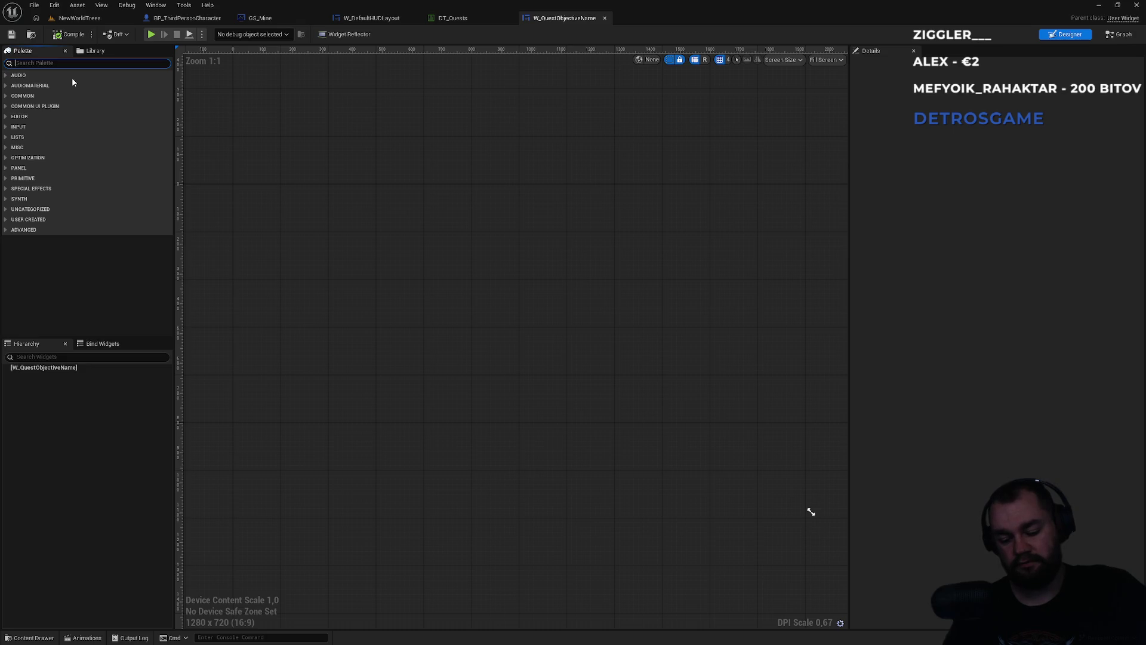
text(sizebox)
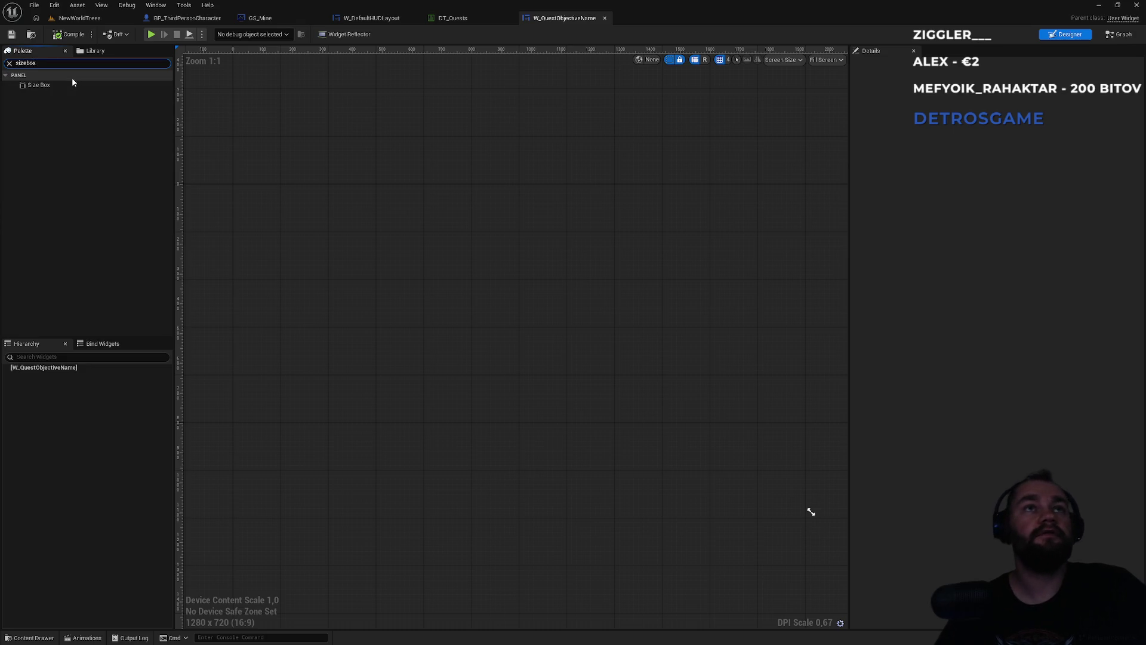
mouse_move(57, 85)
mouse_down()
mouse_move(57, 376)
mouse_move(41, 379)
mouse_up()
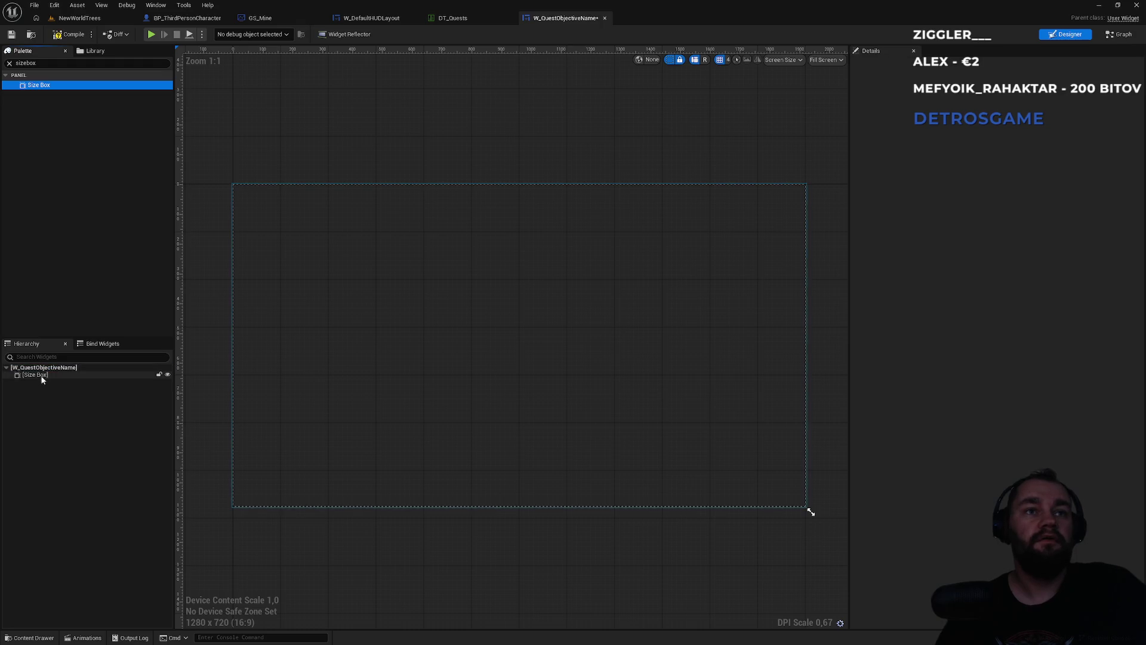
click(40, 378)
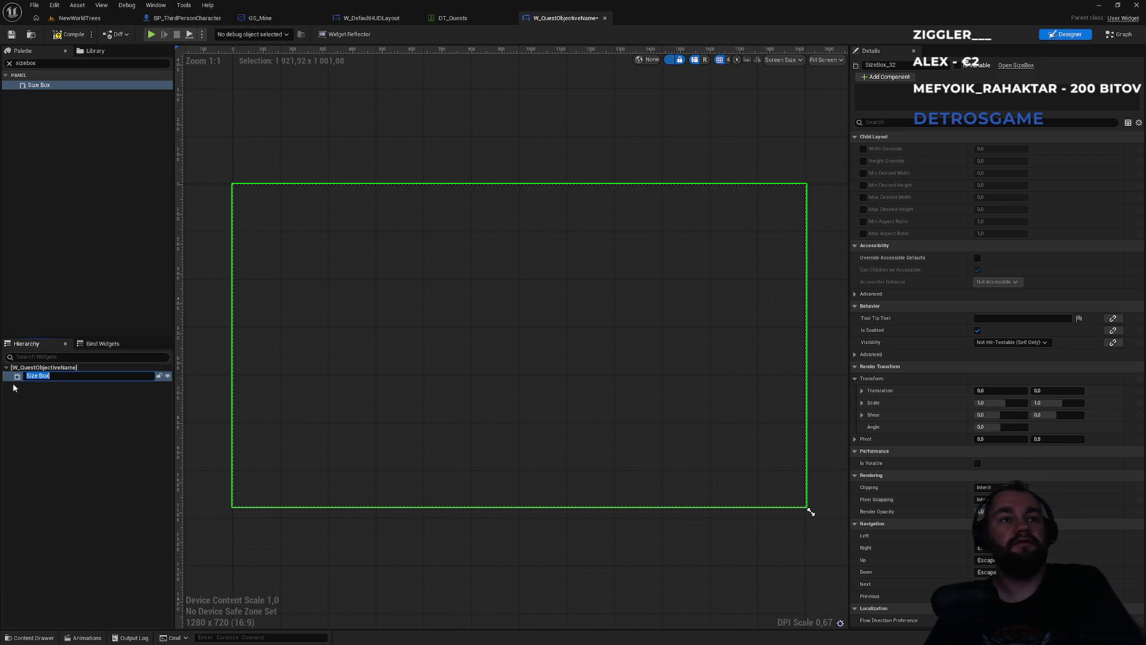
key(Delete)
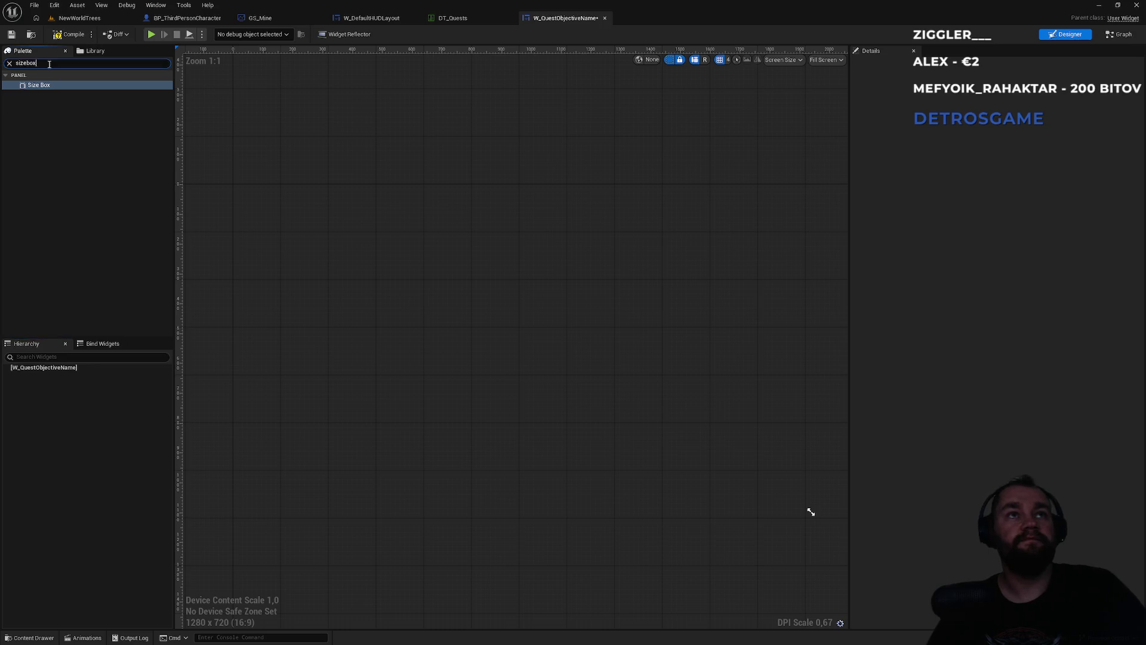
Add a Horizontal Box, preview at Desired on Screen, and place a Text block inside it
click(49, 63)
text(N)
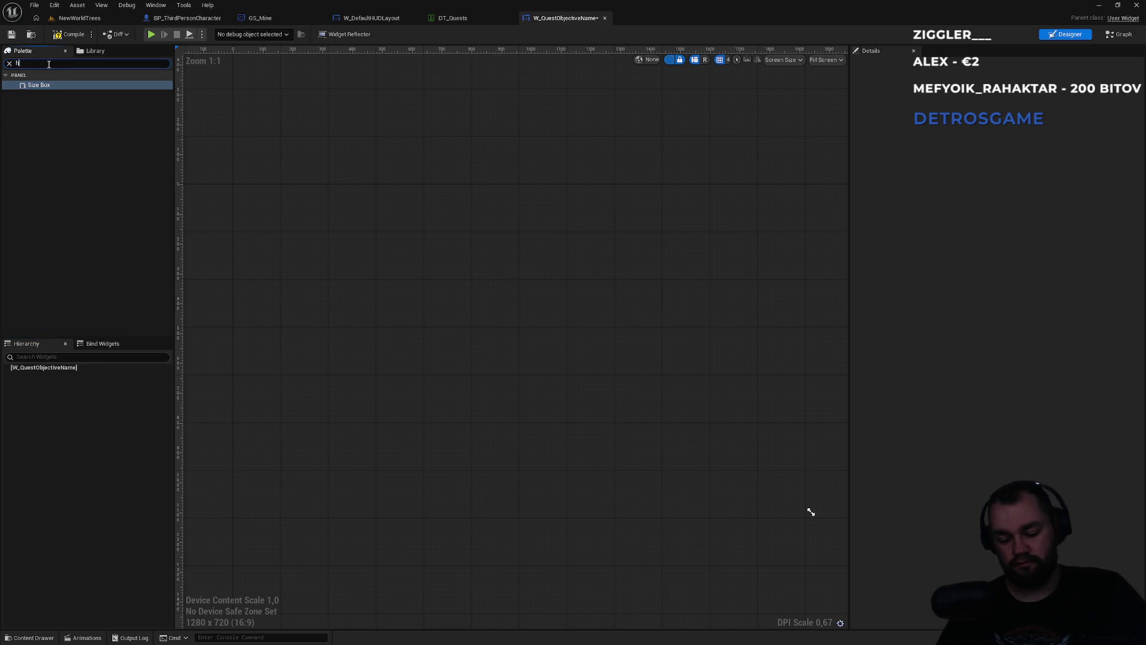
drag(54, 85, 43, 369)
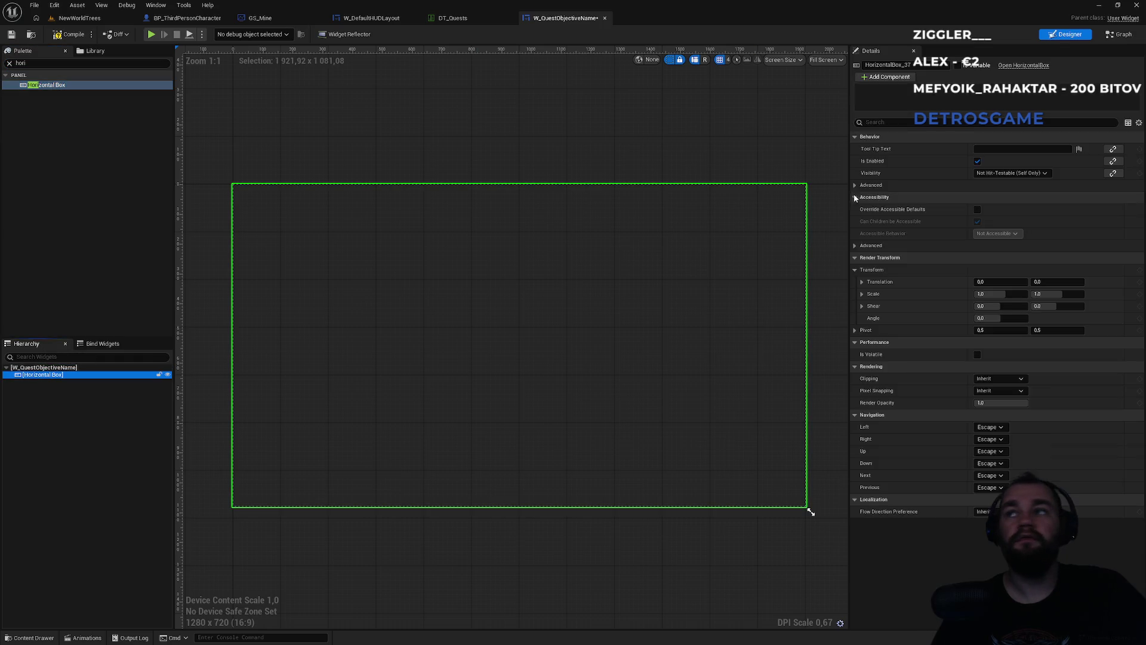
click(812, 62)
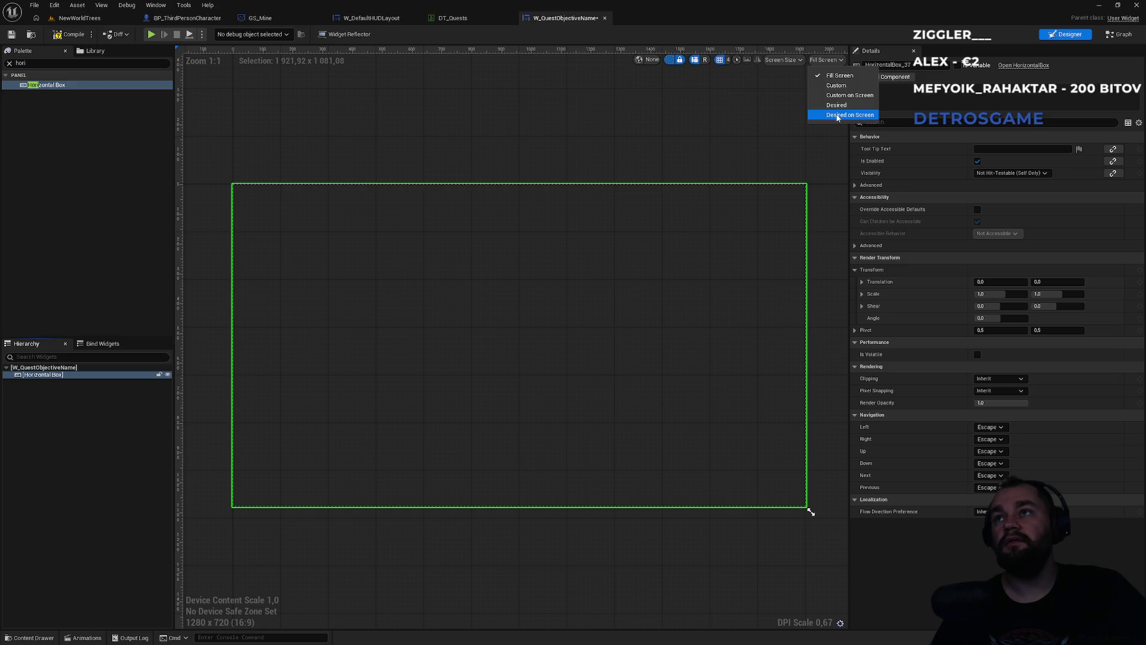
key(Escape)
click(30, 63)
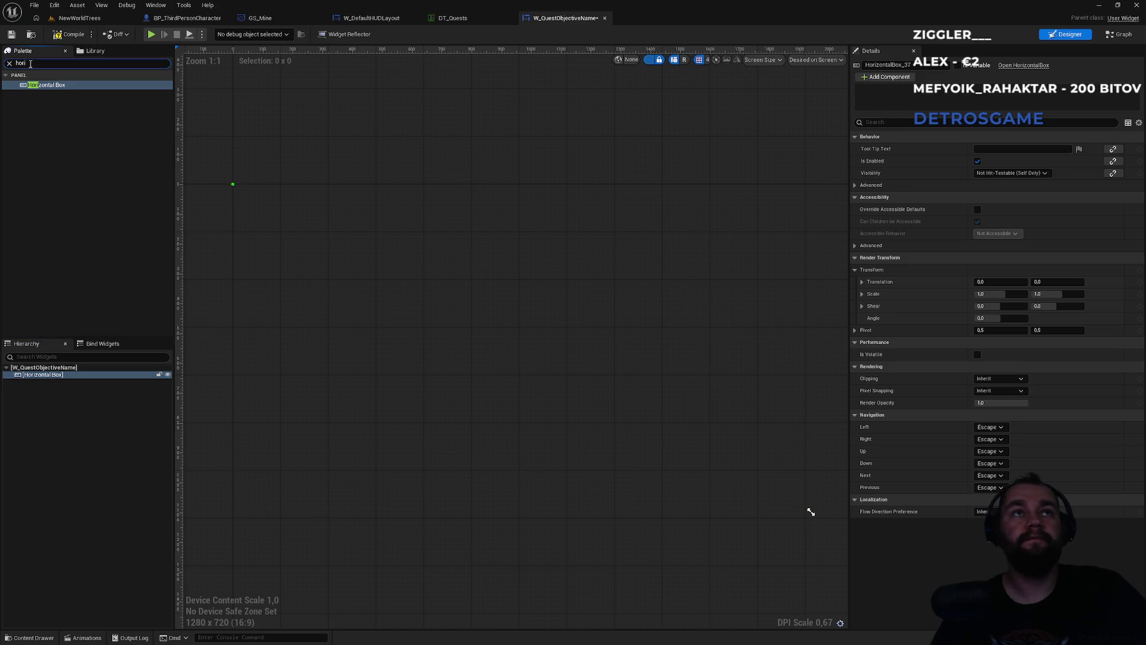
text(text)
mouse_move(34, 94)
mouse_down()
mouse_move(71, 383)
mouse_move(56, 376)
mouse_up()
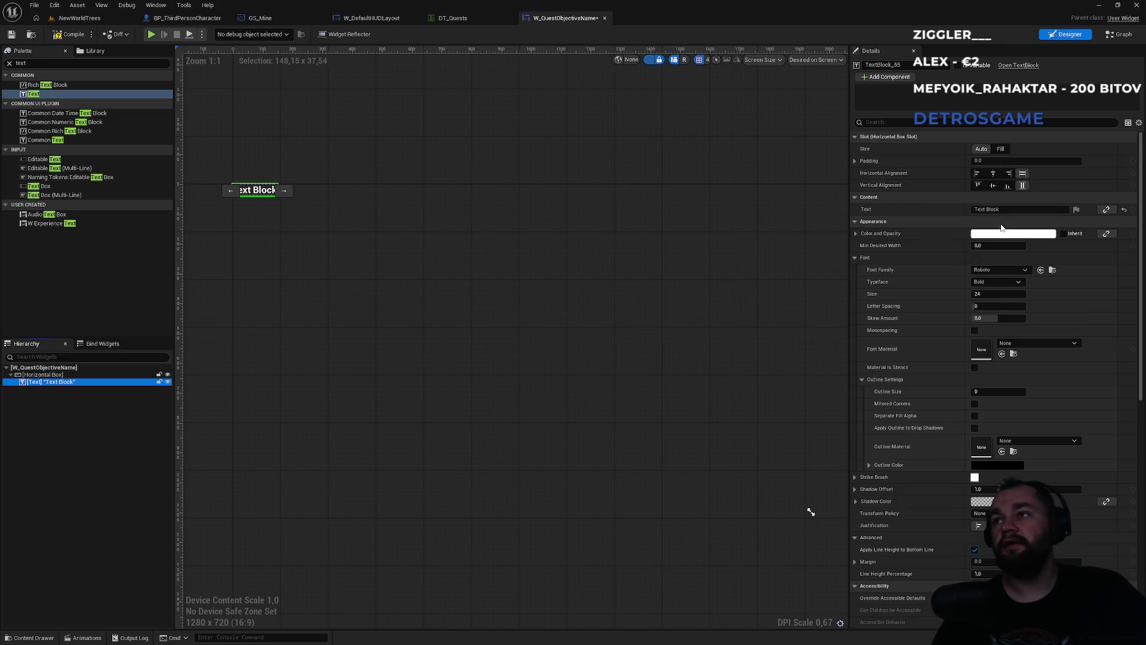
Select the text block and leave its slot size at Auto after trying Fill
click(45, 374)
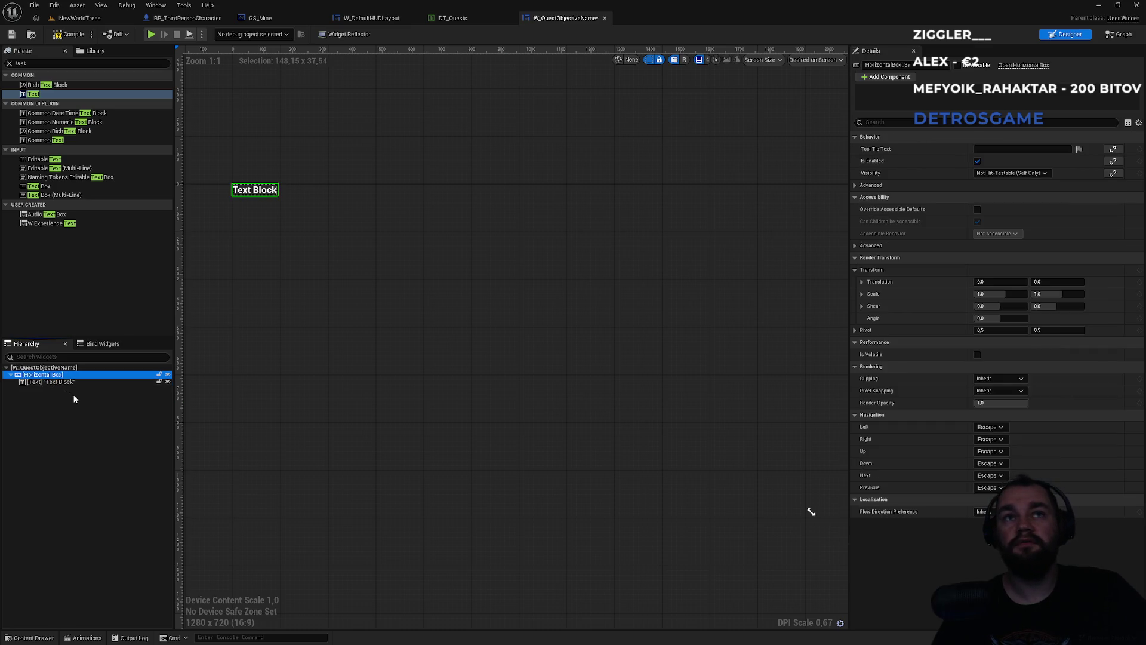
click(64, 383)
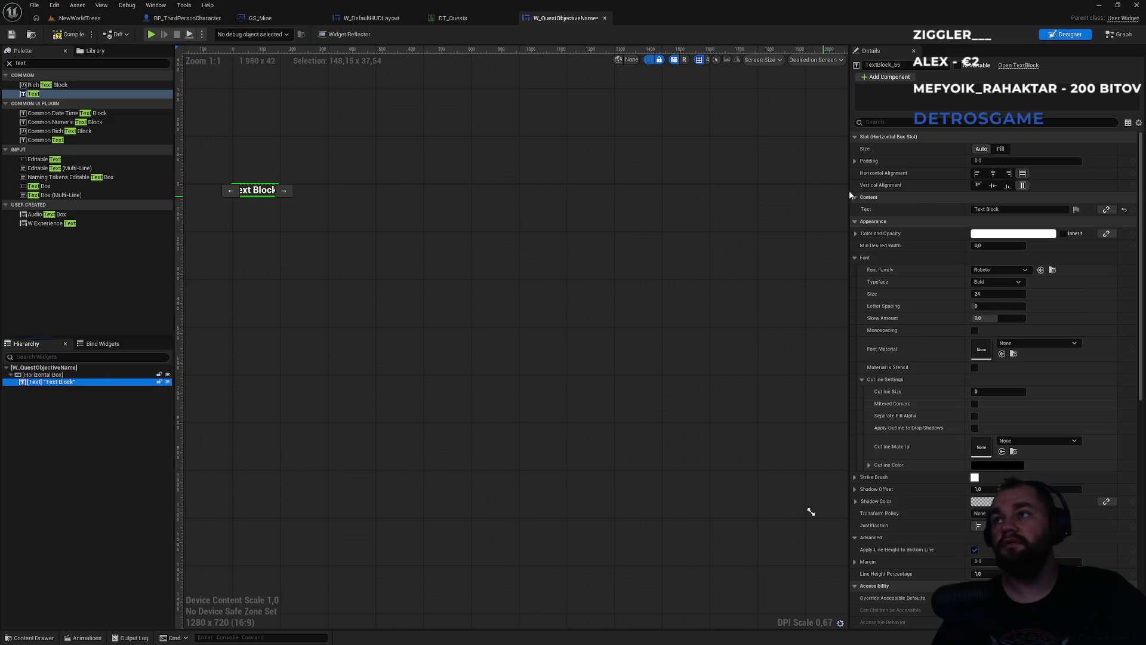
click(1001, 149)
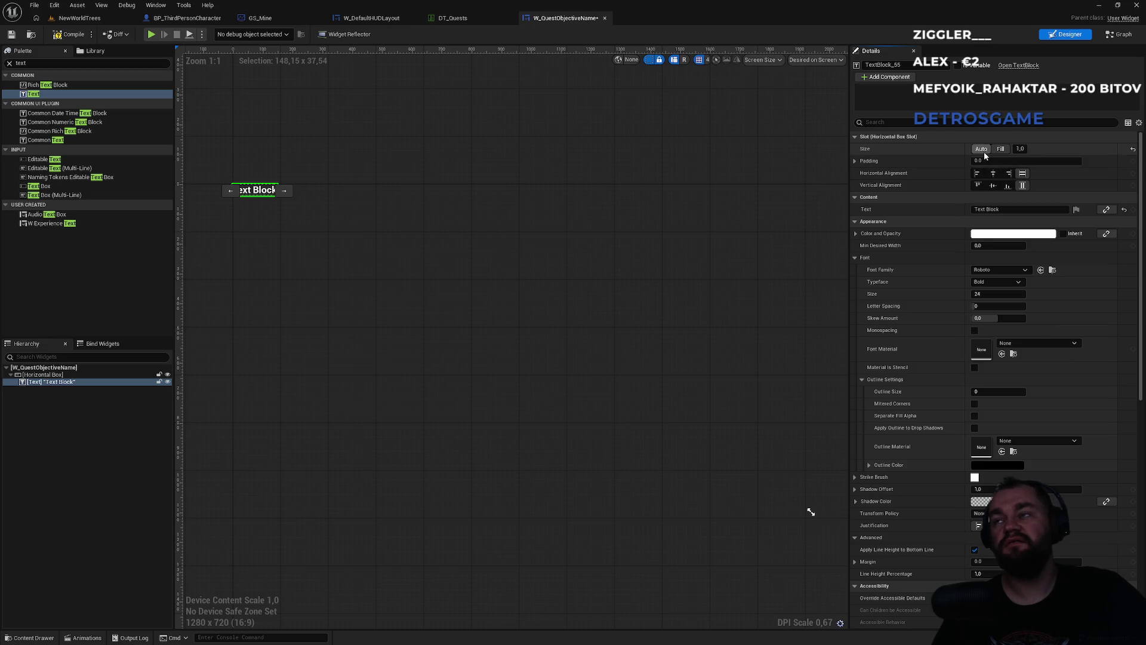
click(983, 151)
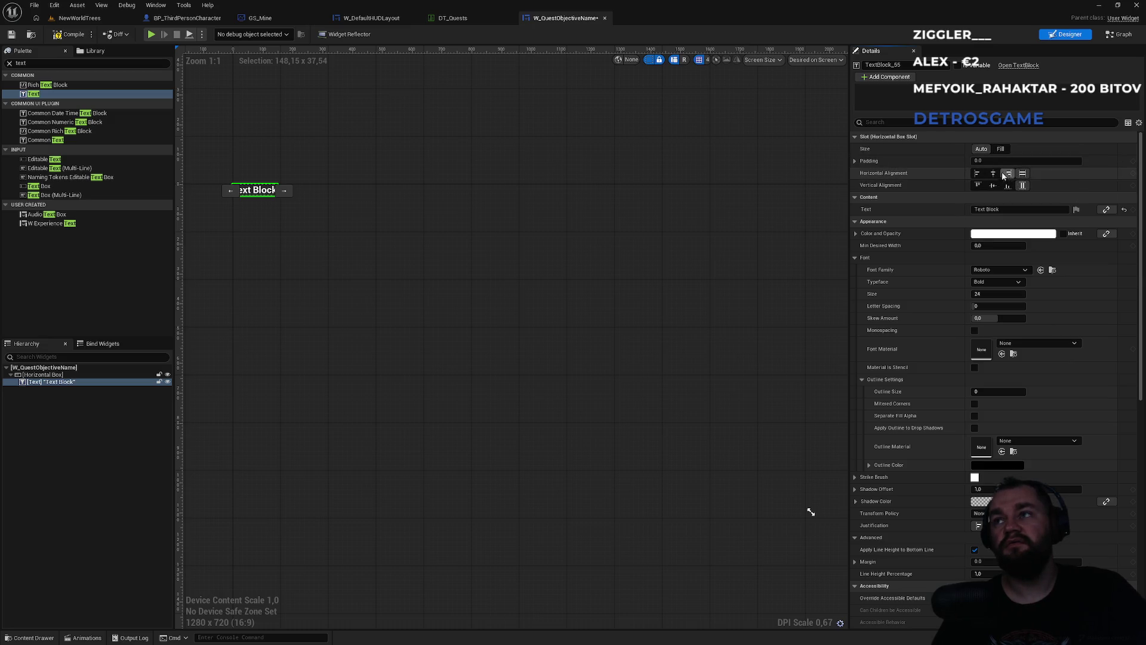
click(994, 209)
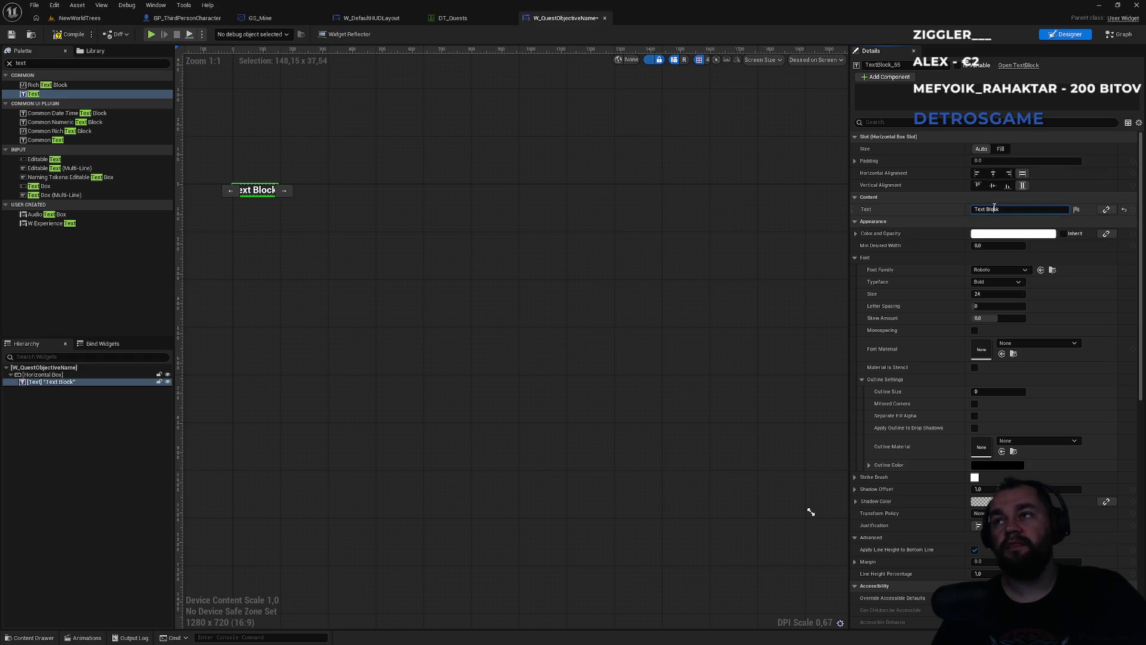
Make the text block a variable named ObjectiveDescription
click(958, 66)
click(994, 209)
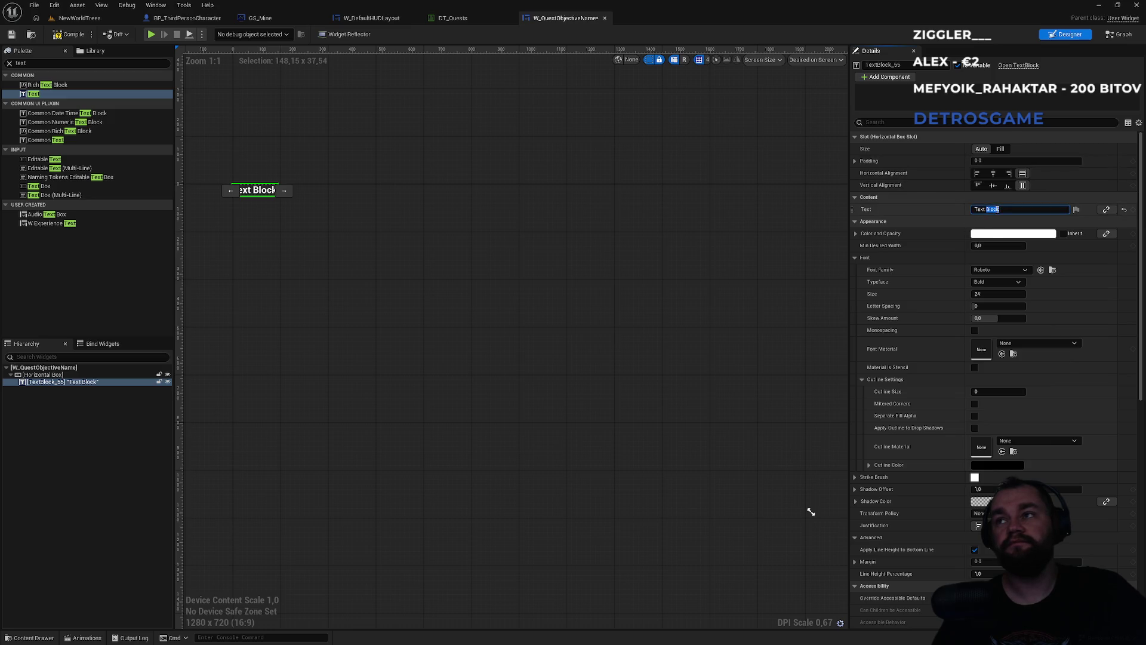
click(909, 66)
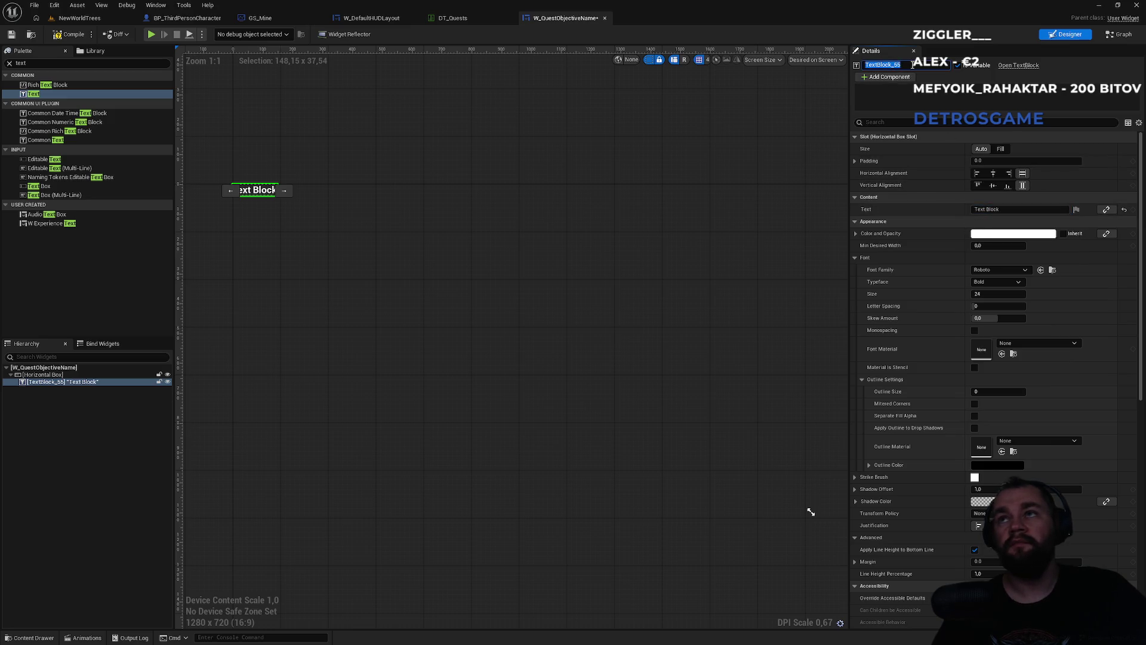
text(ObjectiveDescription)
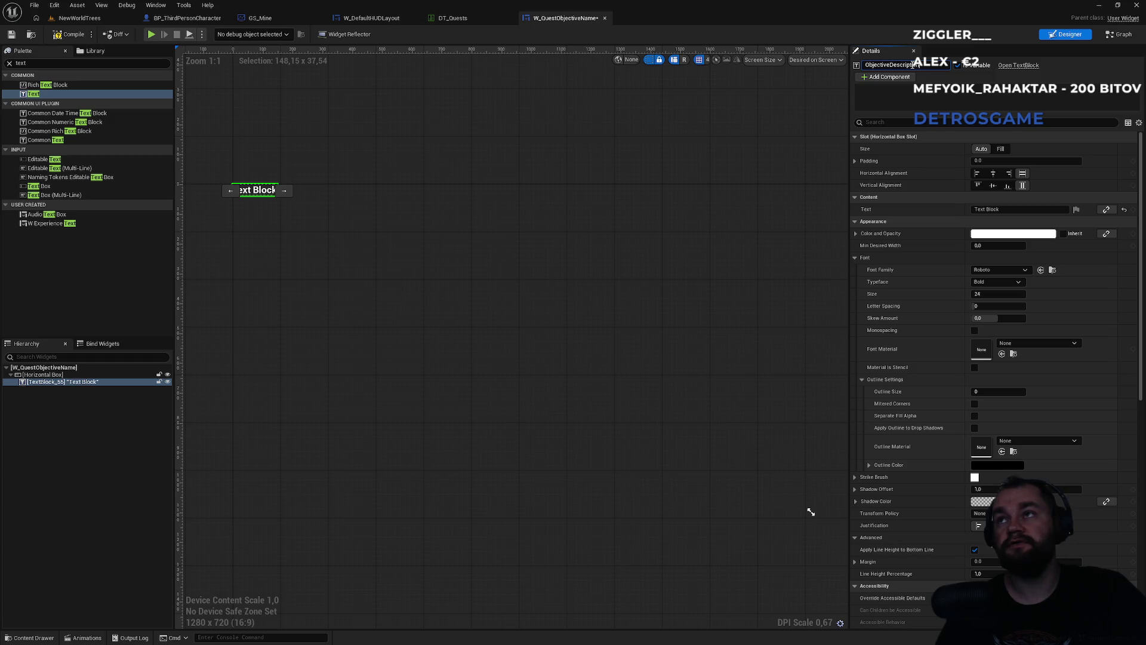
key(Return)
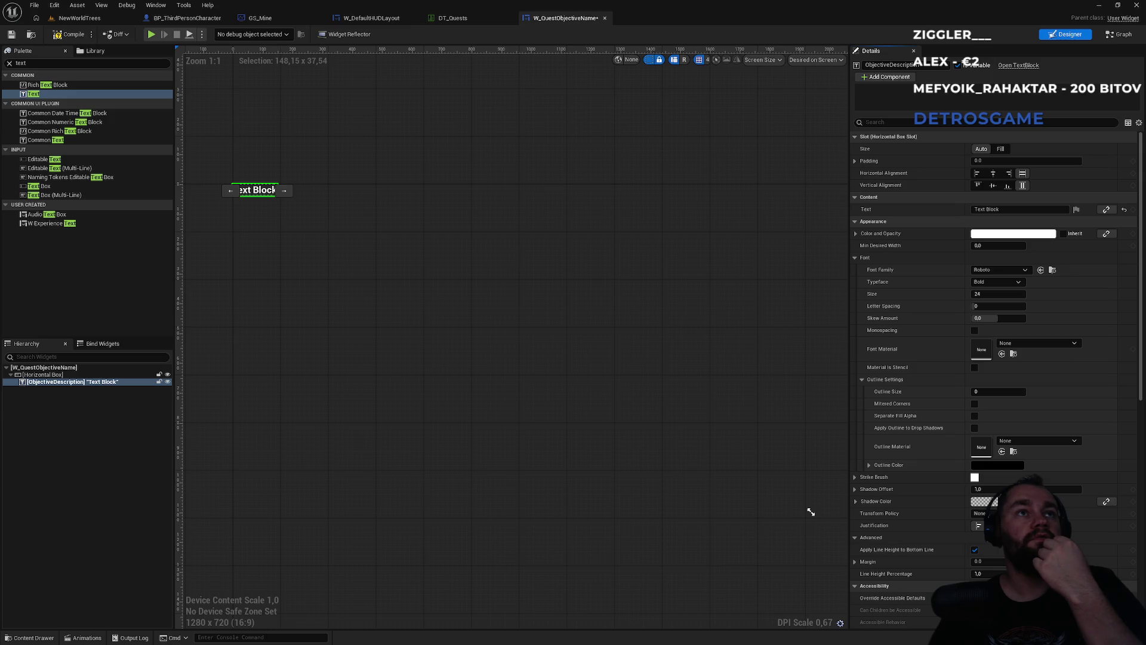
Zoom in on the text block, then go to the W_DefaultHUDLayout event graph
click(414, 224)
scroll(258, 191, up, 6)
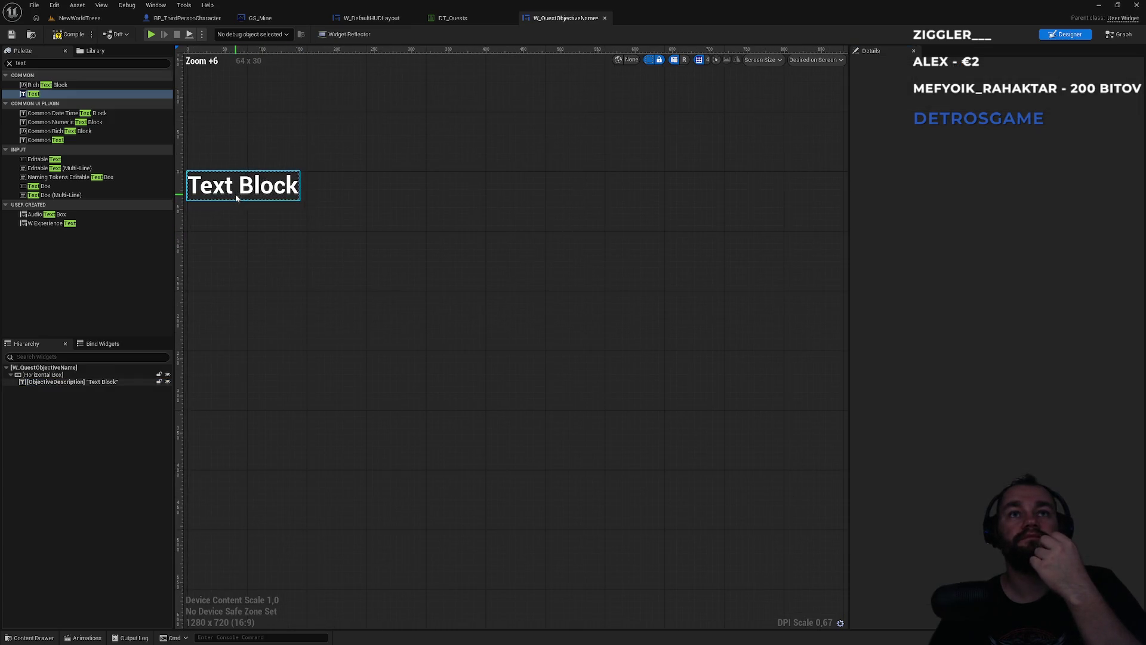
drag(236, 210, 349, 261)
click(385, 19)
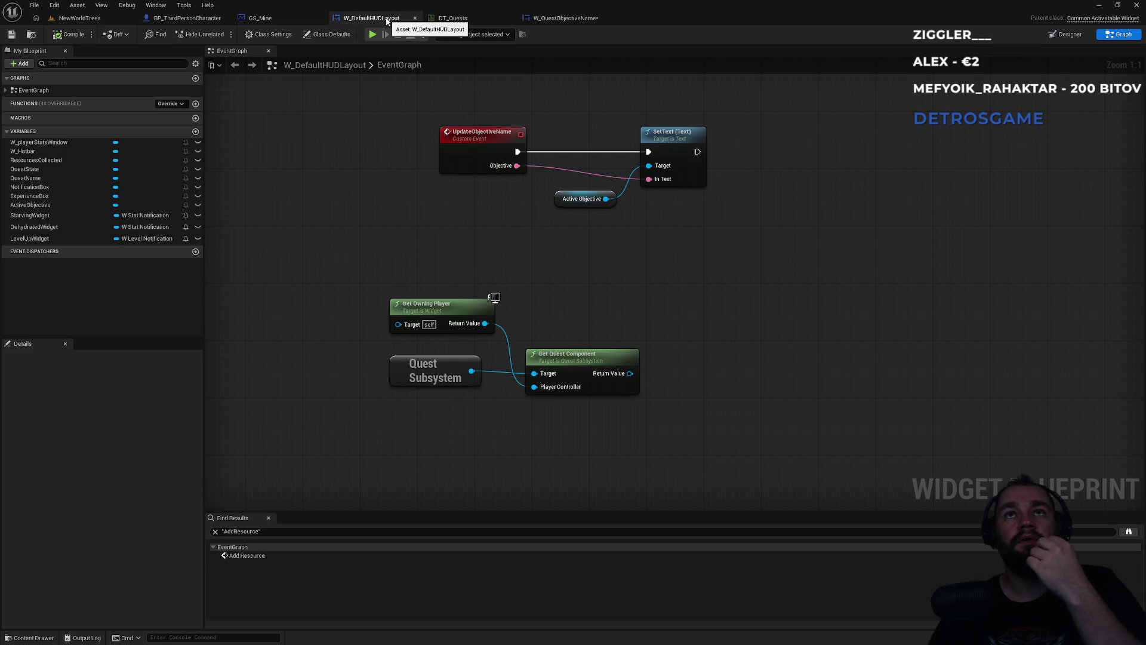
In W_DefaultHUDLayout's Designer, tick Is Variable on the QuestBox vertical box
drag(662, 290, 530, 331)
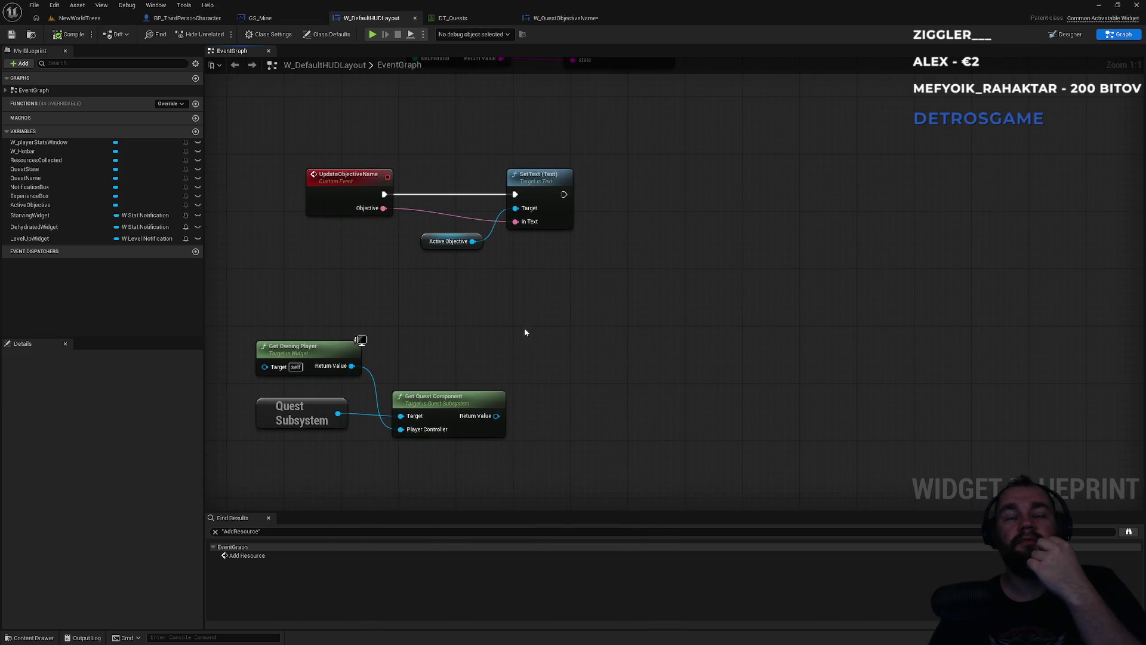
click(233, 18)
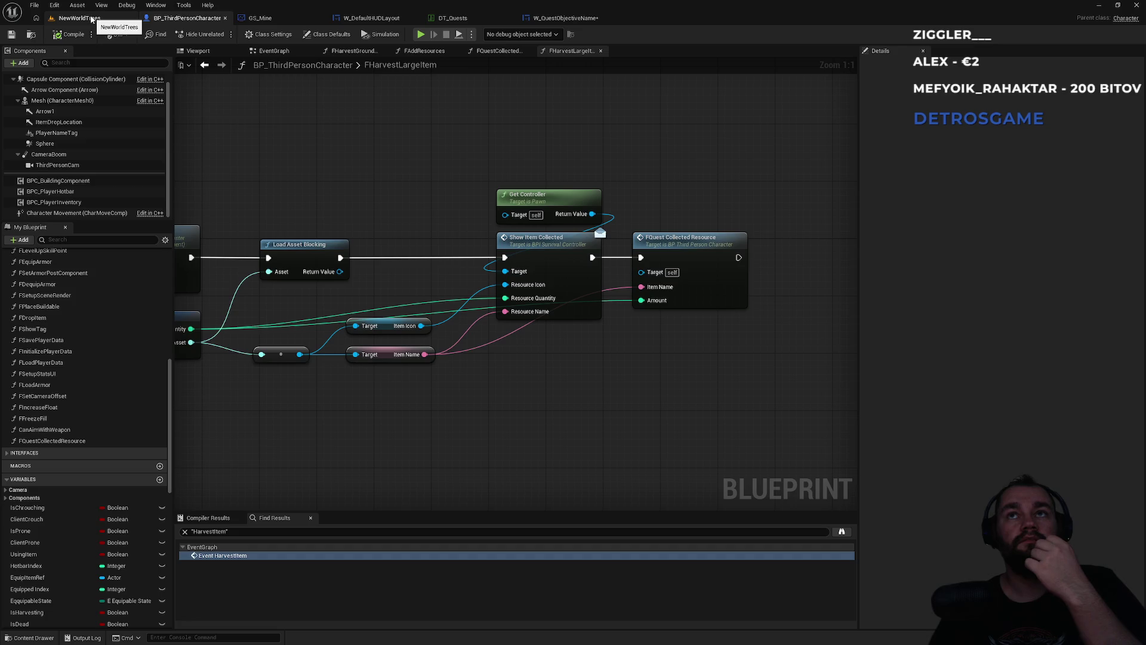
click(369, 18)
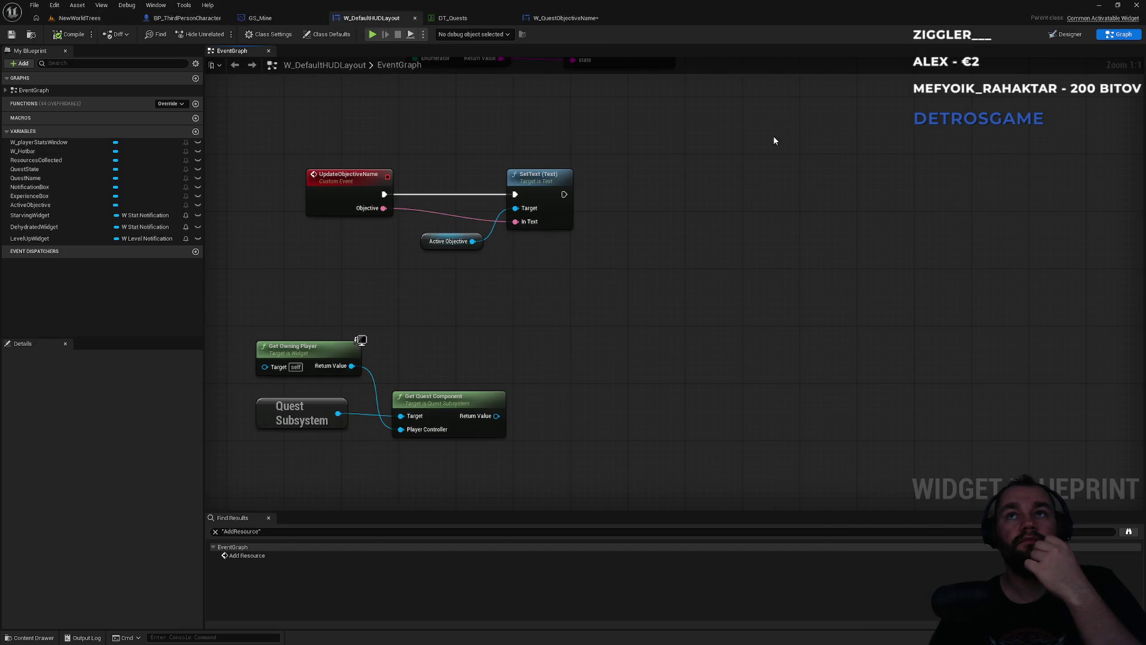
click(1062, 34)
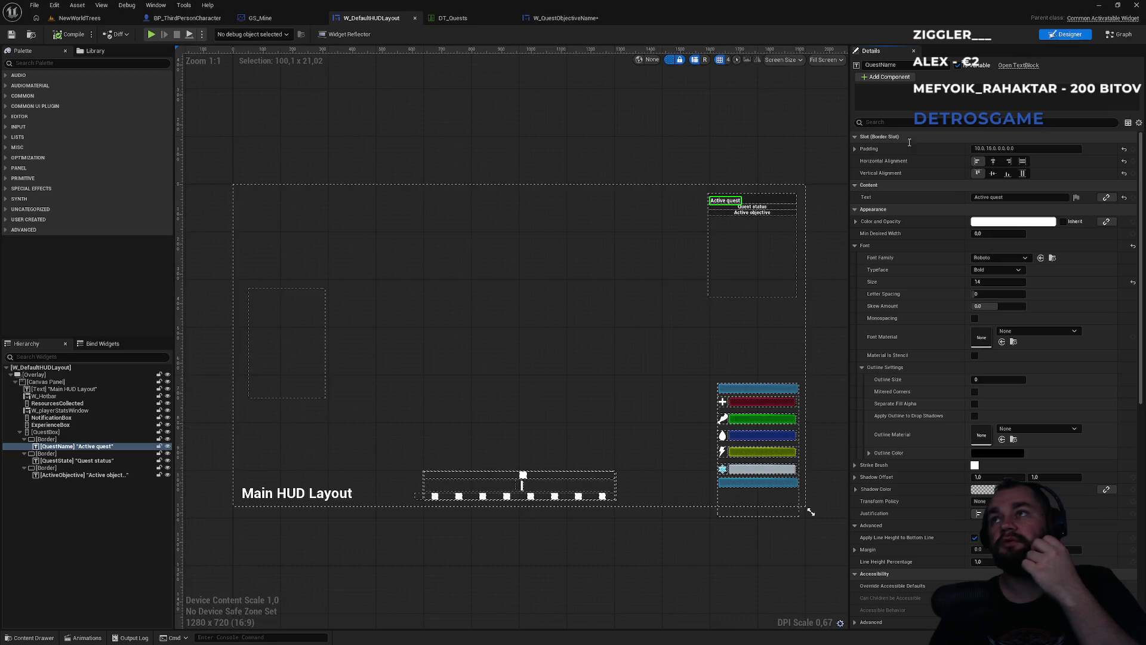
click(743, 259)
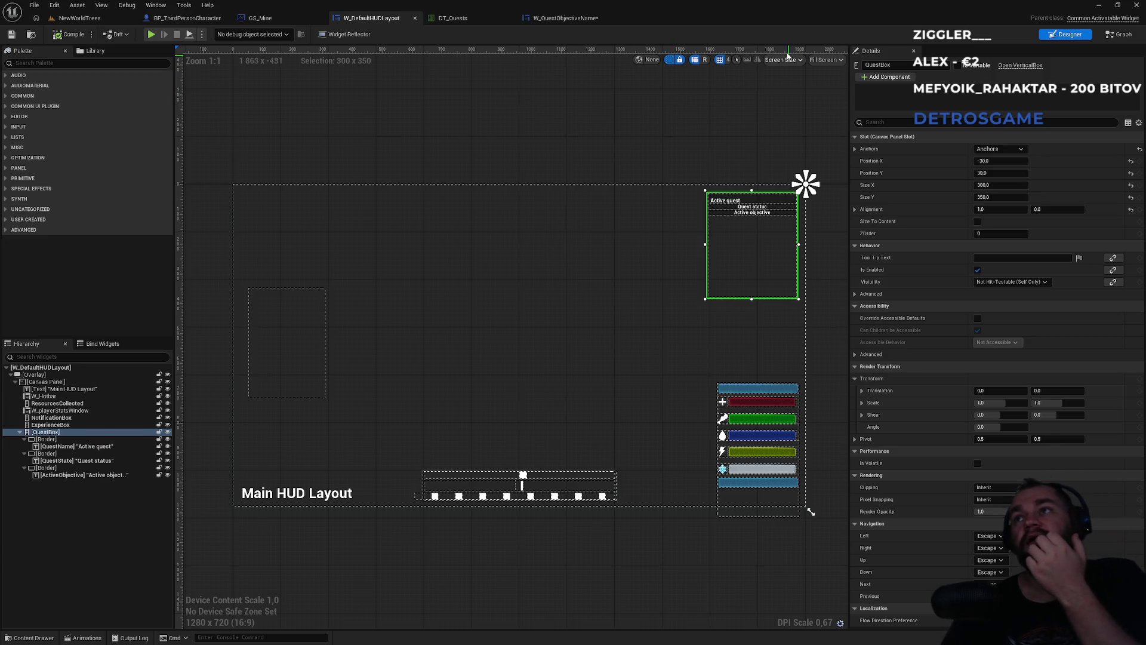
click(961, 67)
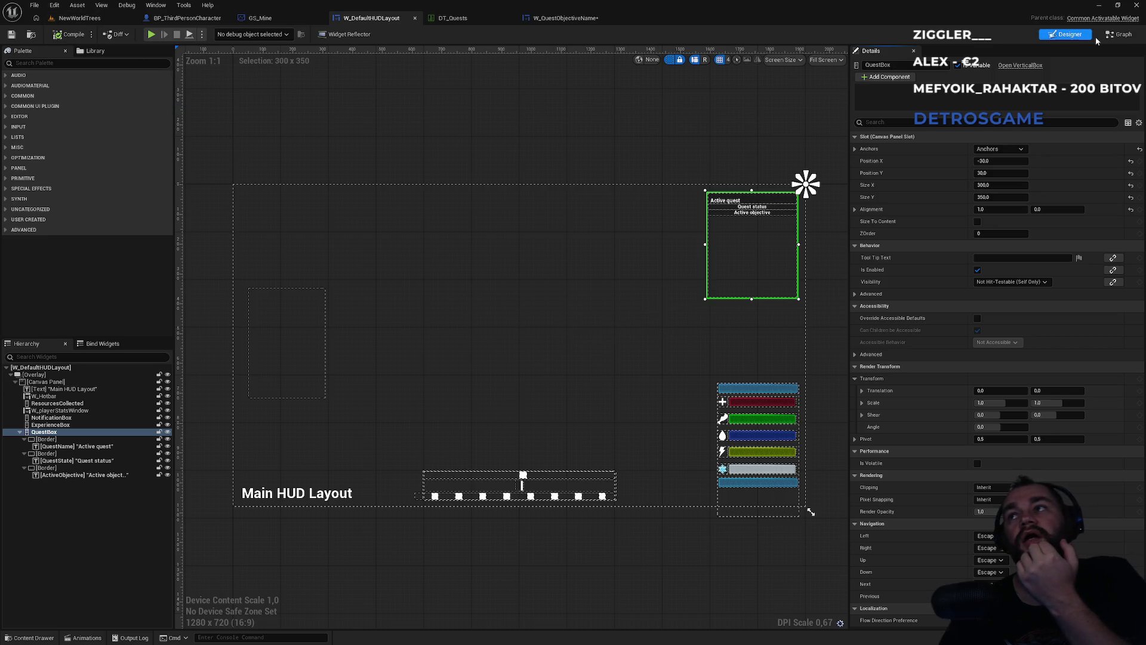
click(1119, 34)
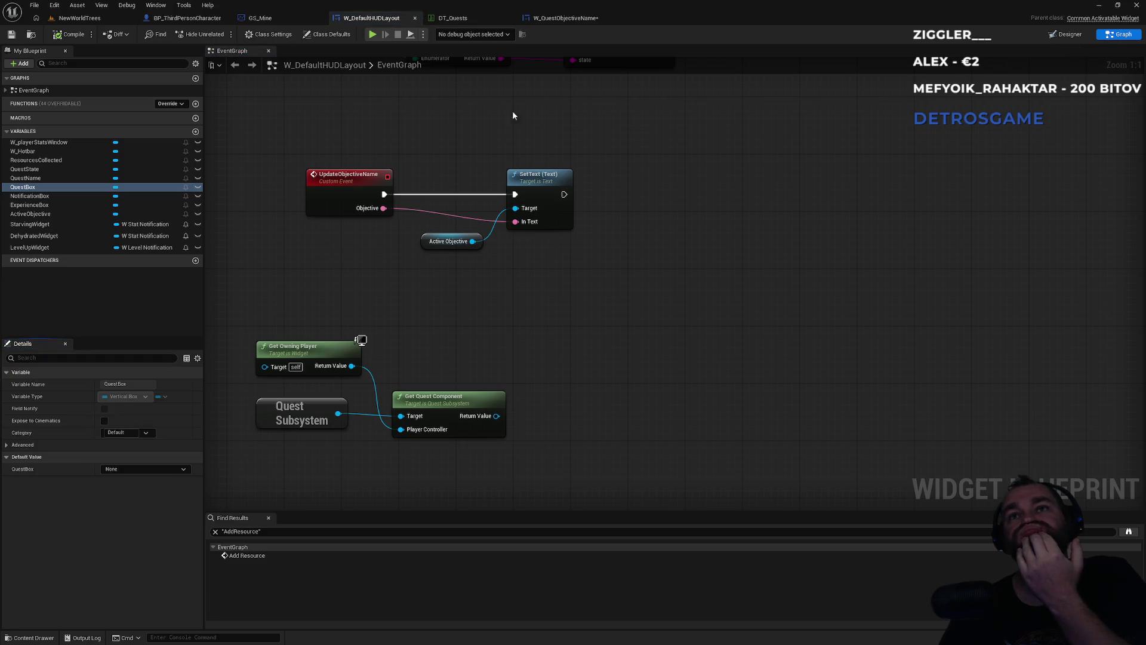
scroll(571, 196, up, 6)
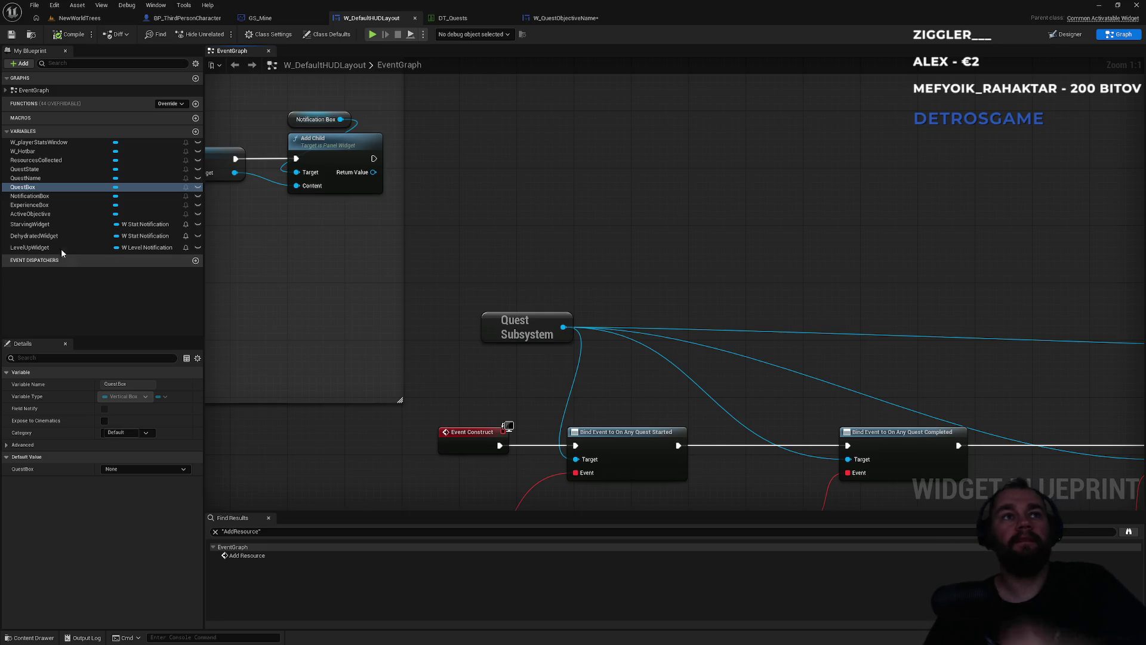
Add a QuestBox getter with an Add Child node targeting it
mouse_move(31, 190)
mouse_down()
mouse_move(561, 186)
mouse_move(660, 221)
mouse_up()
text(add child)
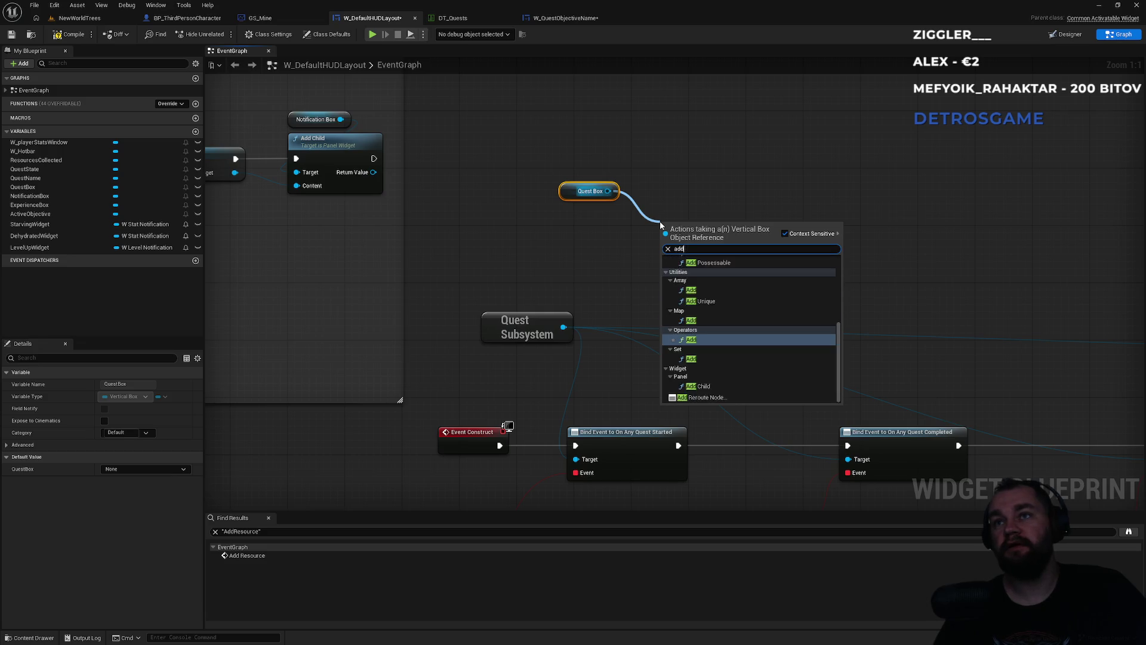
key(Return)
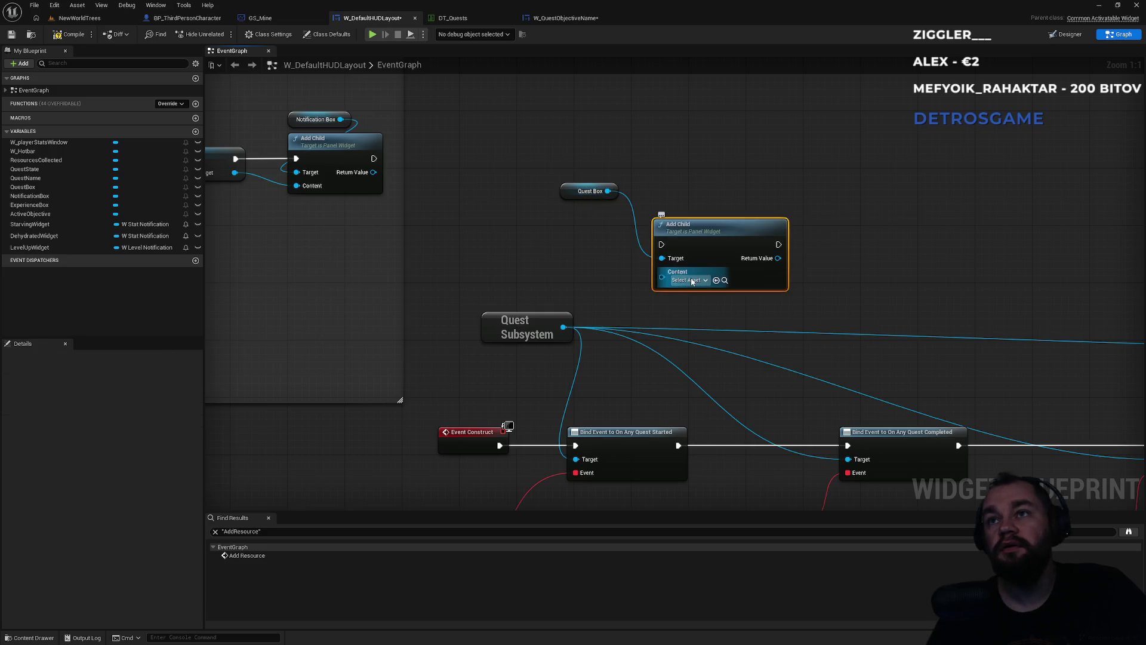
click(689, 280)
drag(722, 224, 816, 224)
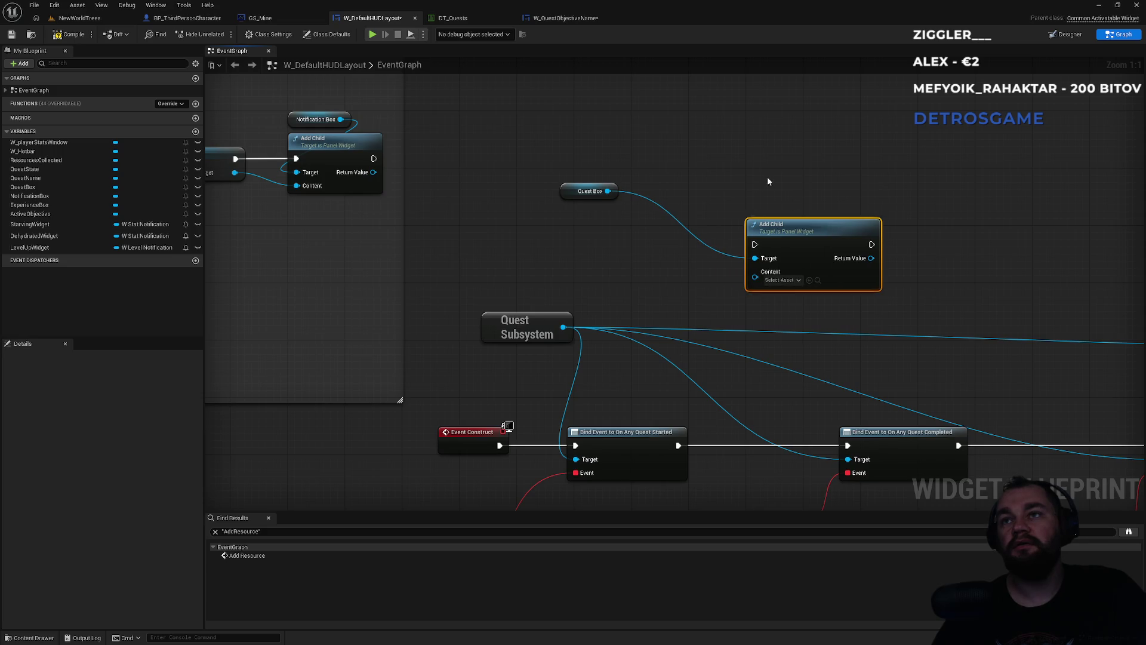
click(688, 189)
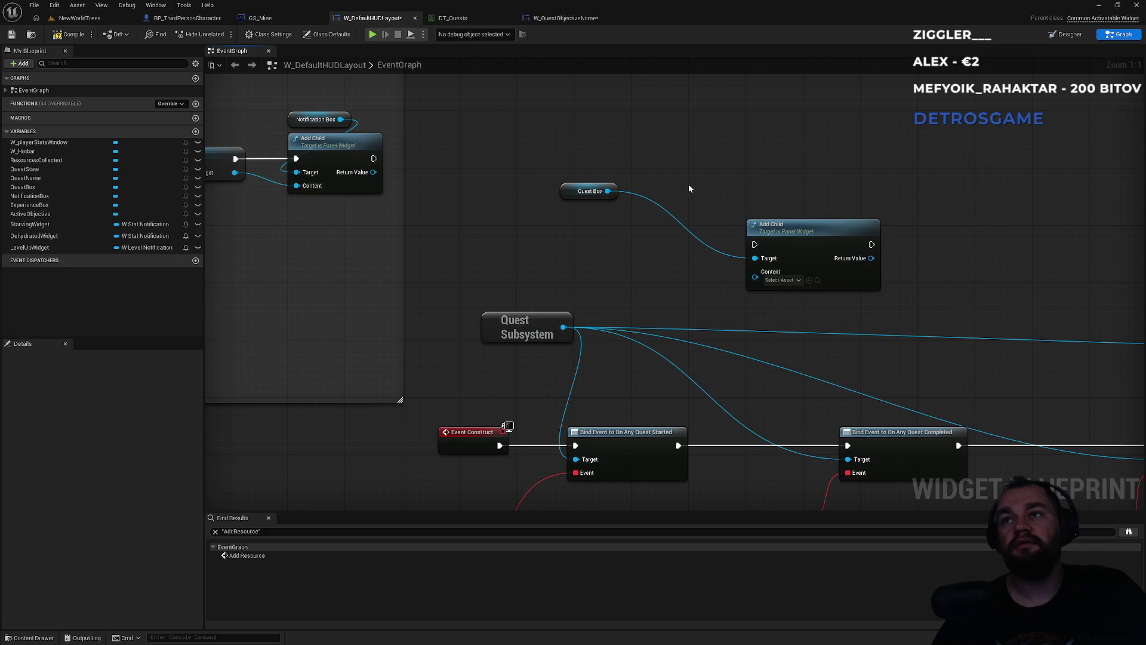
Add a Create Widget node with its class set to W_QuestObjectiveName
right_click(576, 278)
text(create wiu)
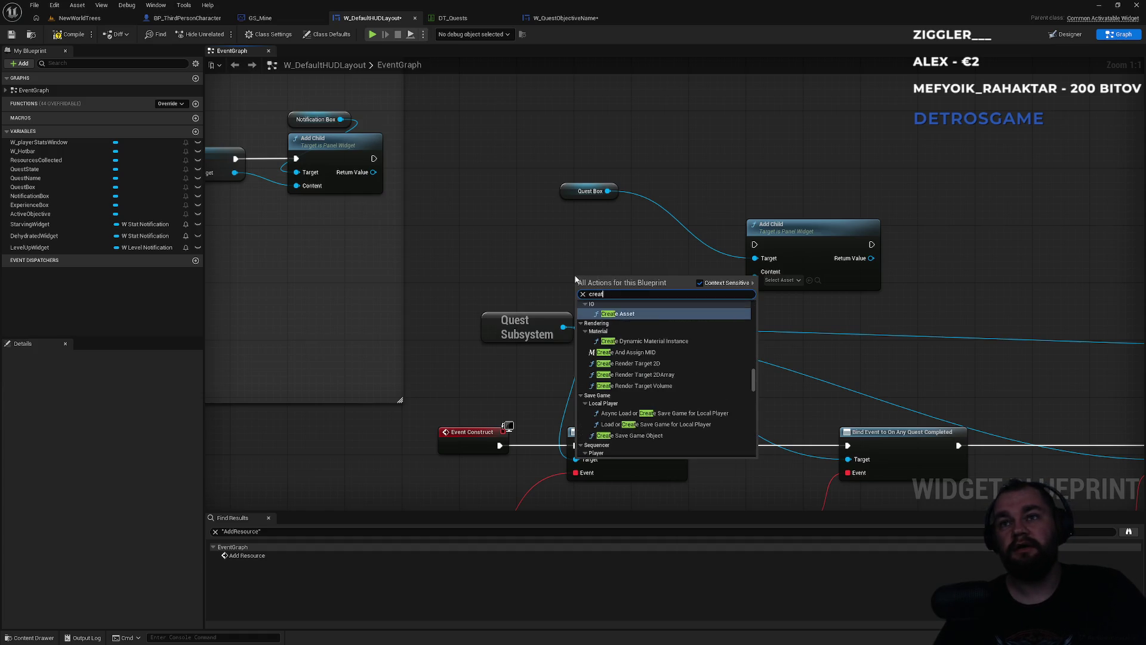
key(BackSpace)
text(dget)
key(Return)
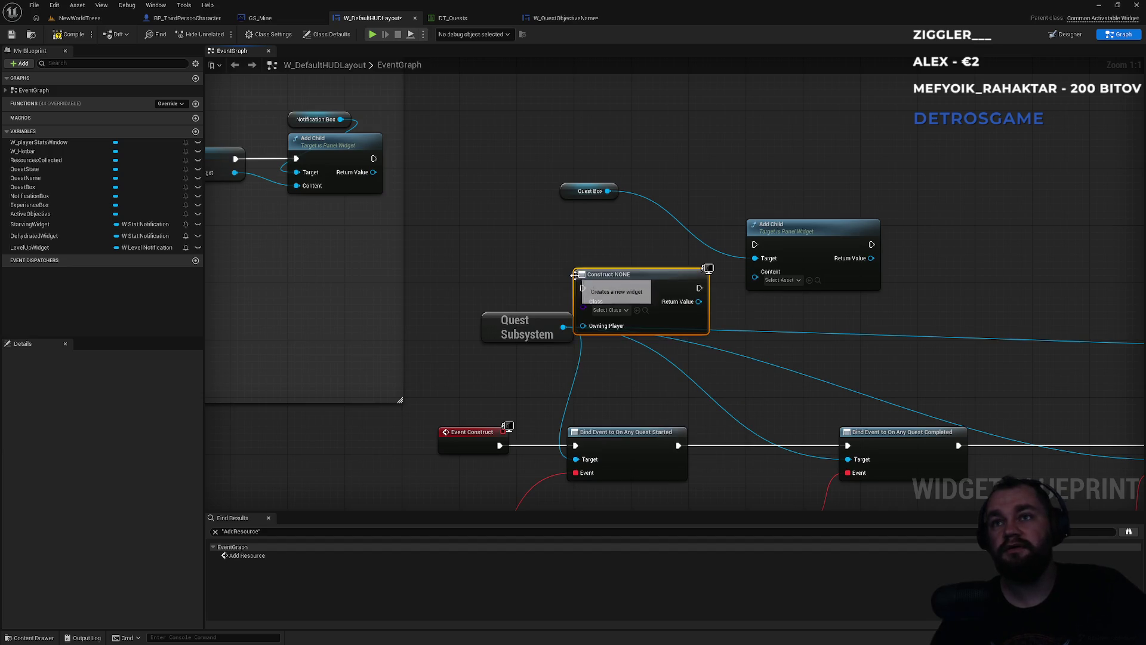
mouse_move(631, 270)
mouse_down()
mouse_move(646, 261)
mouse_move(631, 247)
mouse_up()
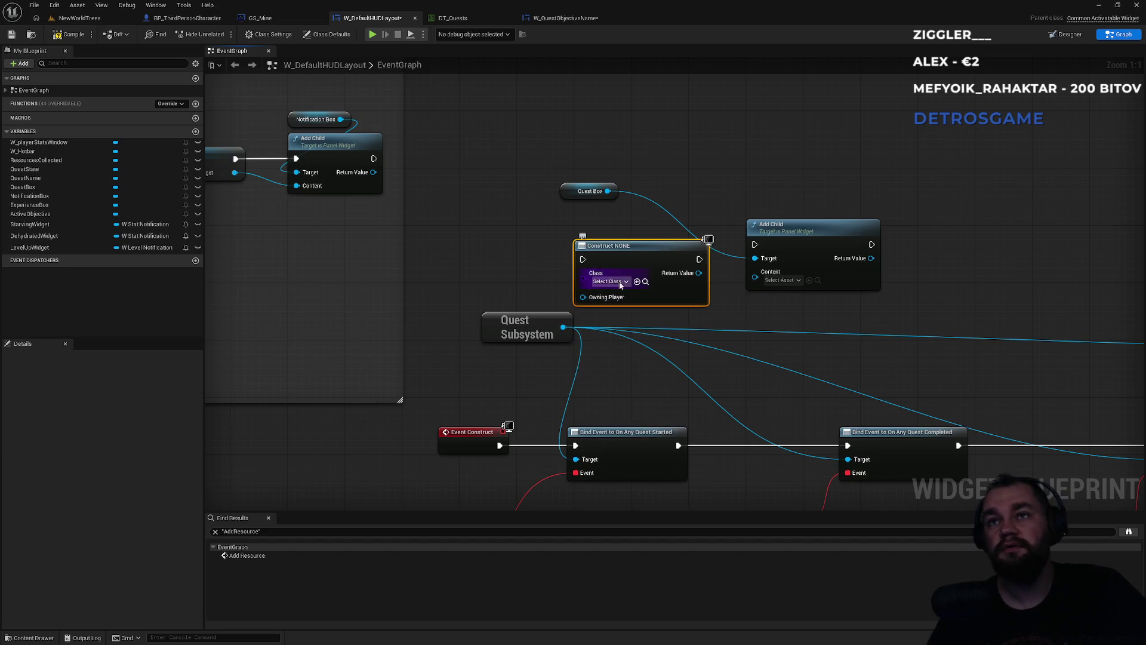
click(619, 281)
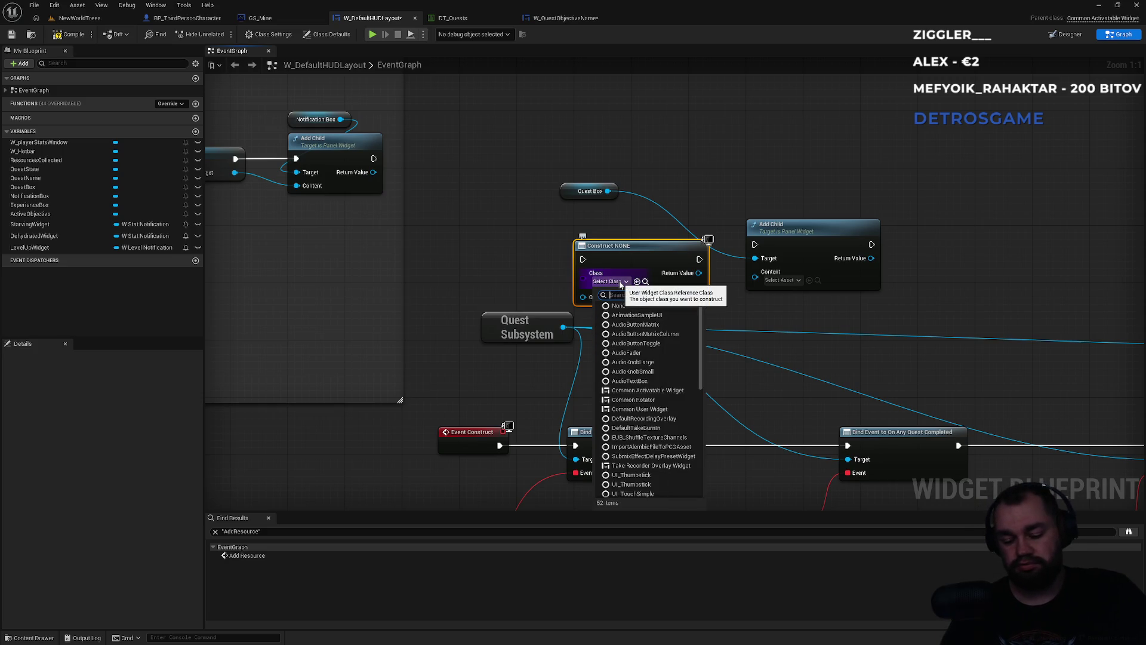
text(objective)
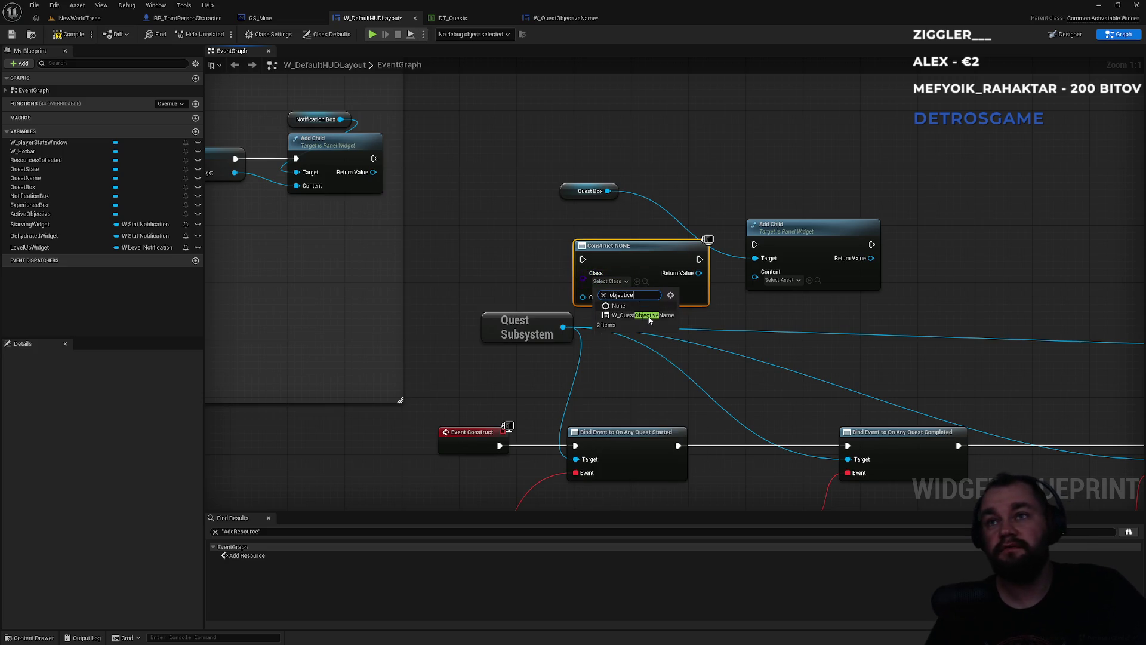
click(639, 315)
Wire Return Value to Content and chain Event Construct through Create Widget and Add Child
mouse_move(686, 279)
mouse_down()
mouse_move(756, 276)
mouse_move(754, 244)
mouse_up()
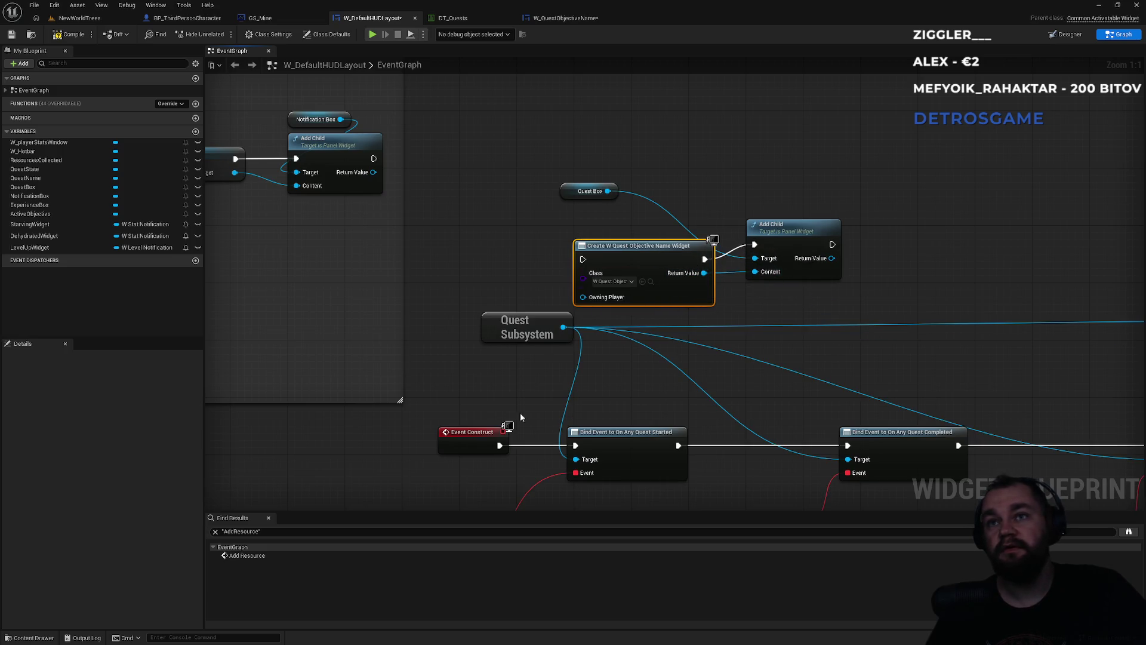
drag(500, 446, 583, 260)
mouse_move(832, 244)
mouse_down()
mouse_move(570, 436)
mouse_move(575, 445)
mouse_up()
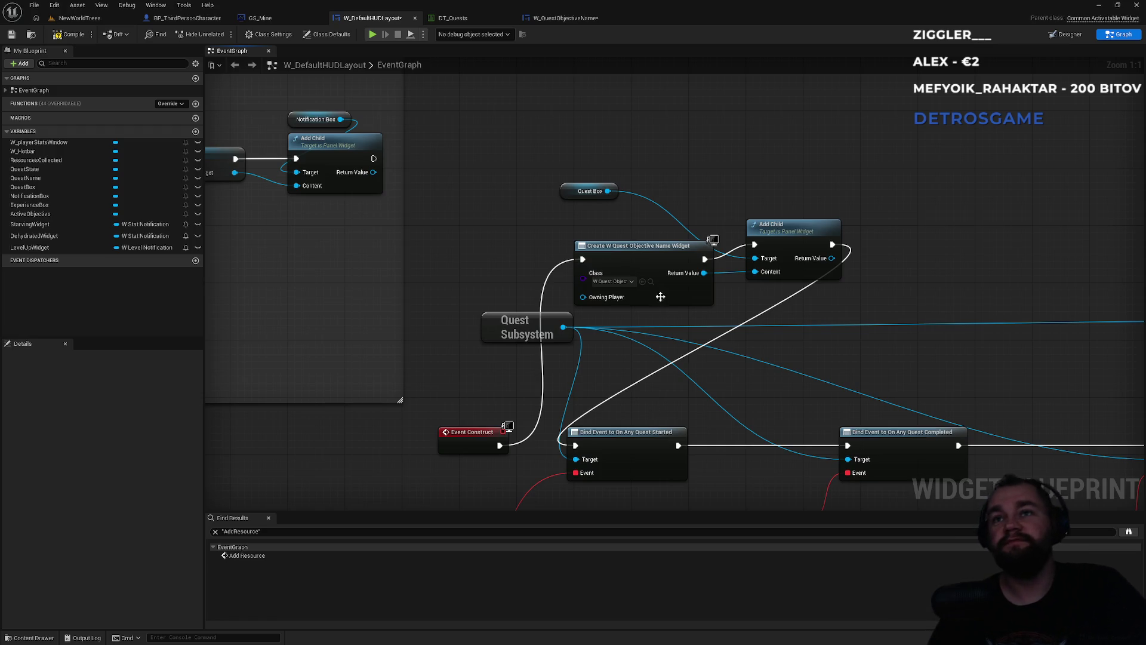
drag(653, 255, 637, 241)
click(681, 307)
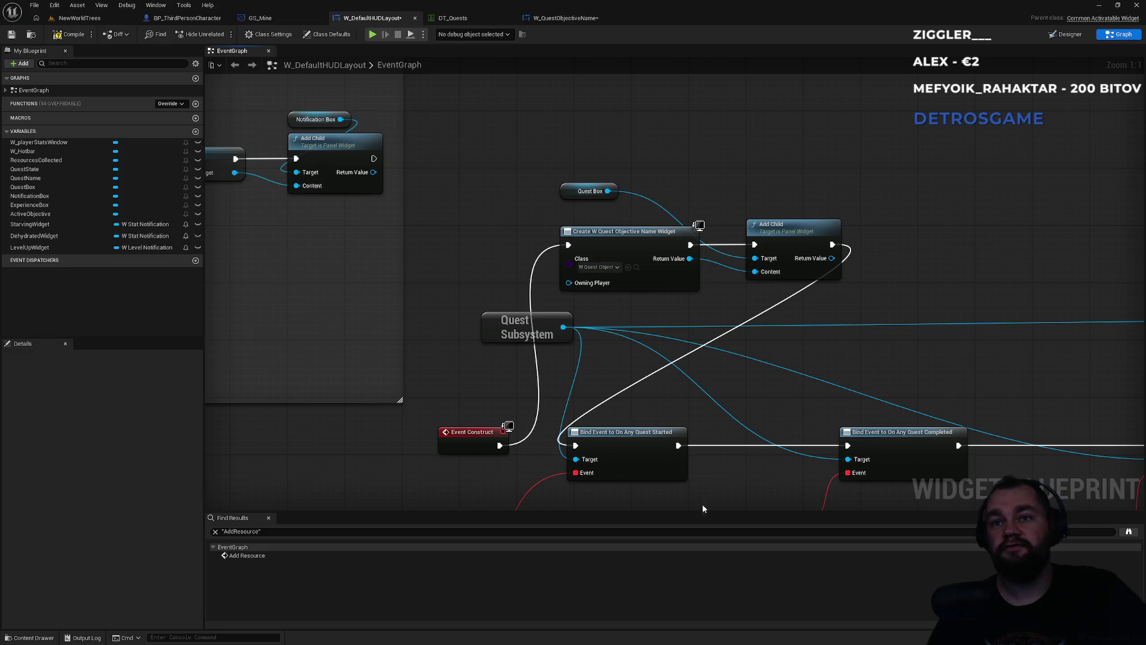
drag(655, 401, 734, 315)
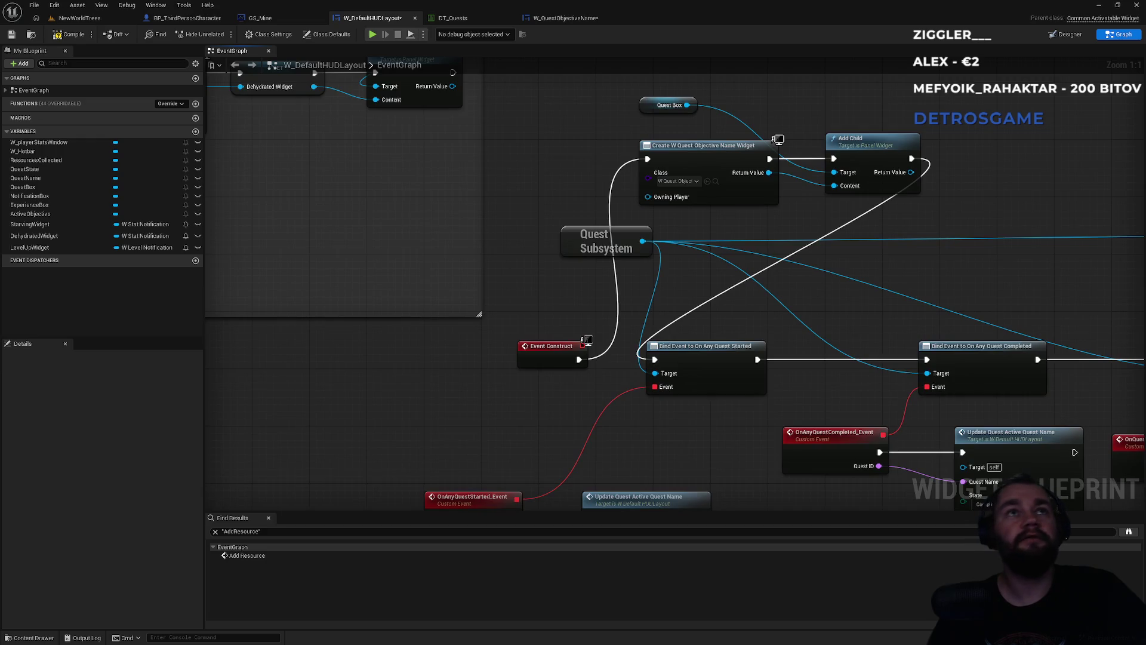
click(80, 18)
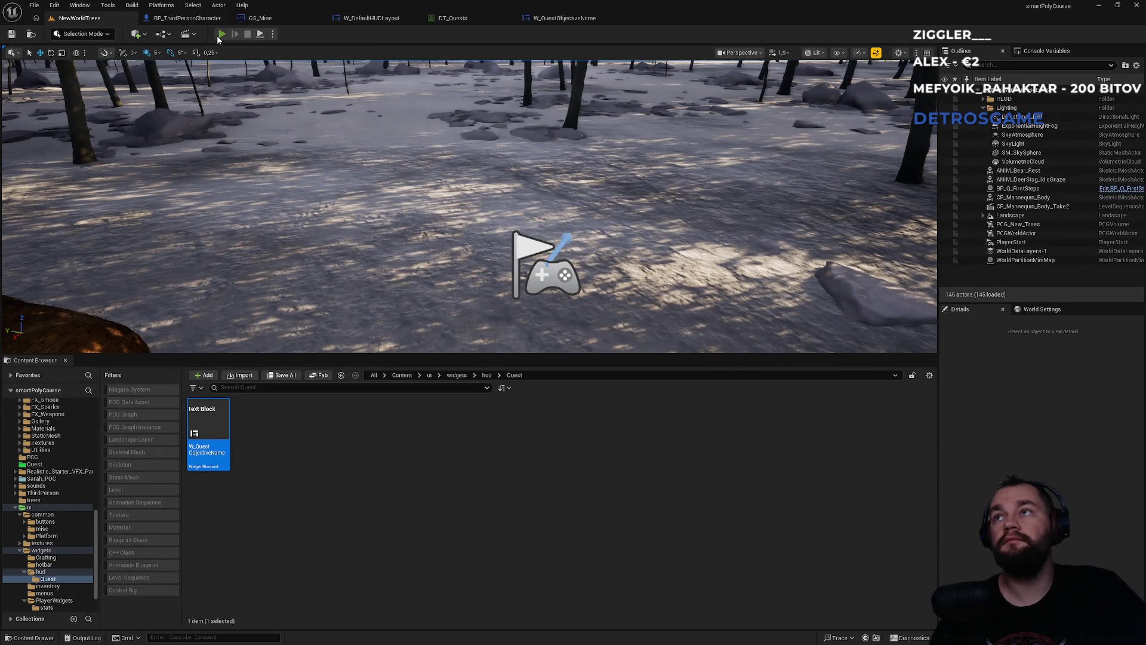
Play-test NewWorldTrees, where the HUD quest area shows the placeholder 'Text Block'
click(221, 35)
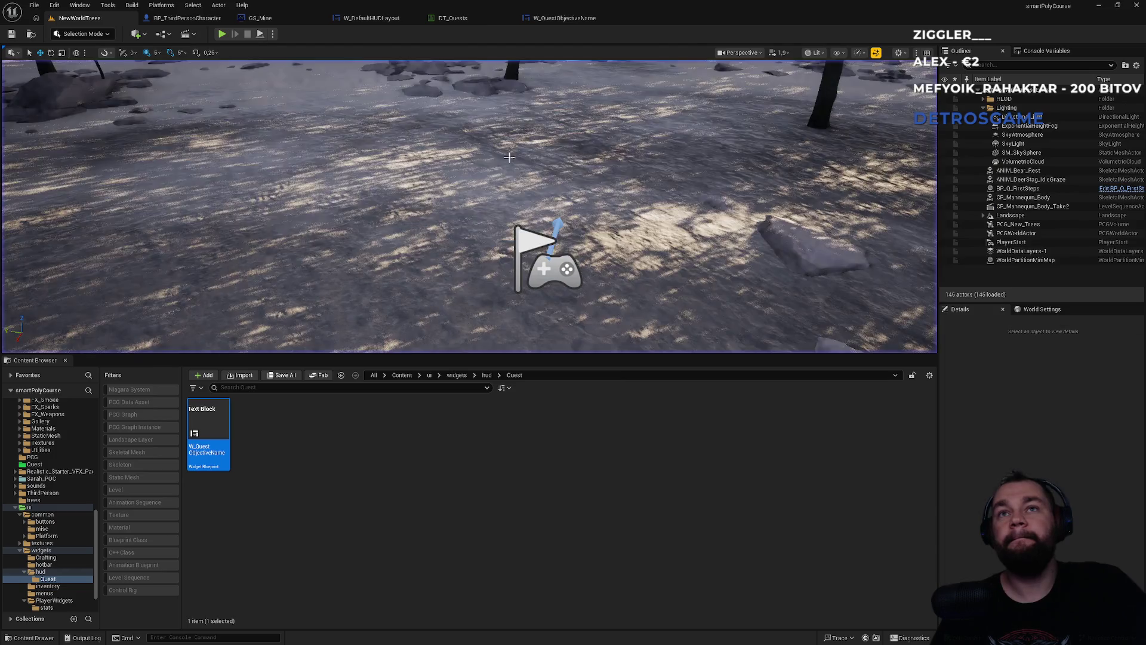
click(564, 18)
click(370, 18)
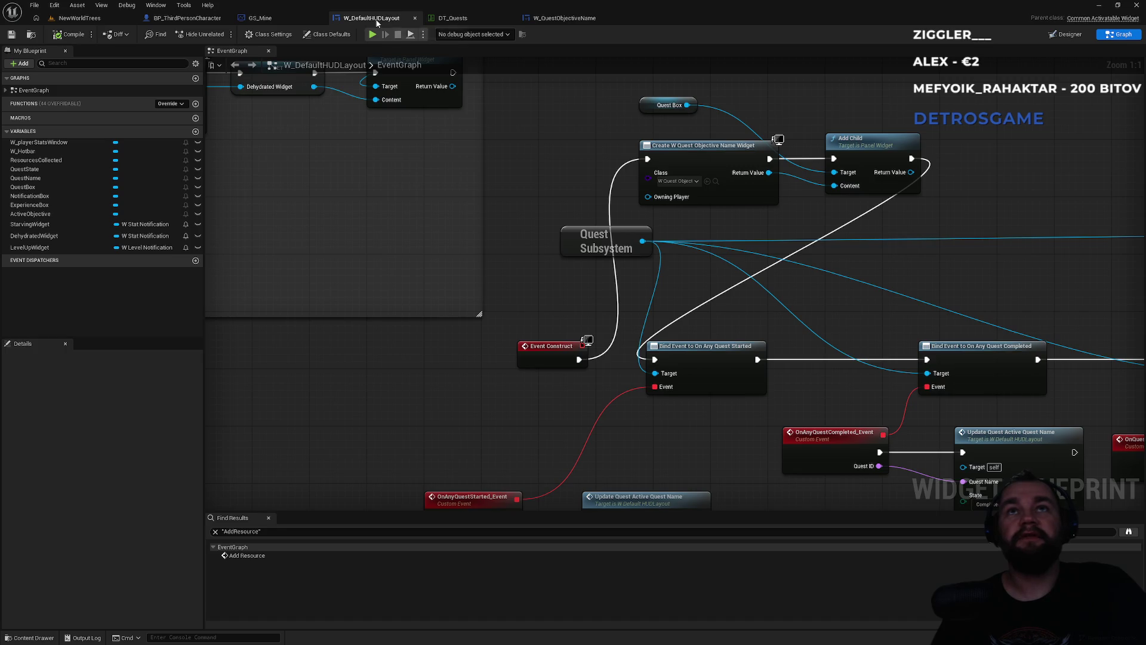
Compare the GS_Mine and W_QuestObjectiveName blueprints, then return to the HUD event graph
click(260, 18)
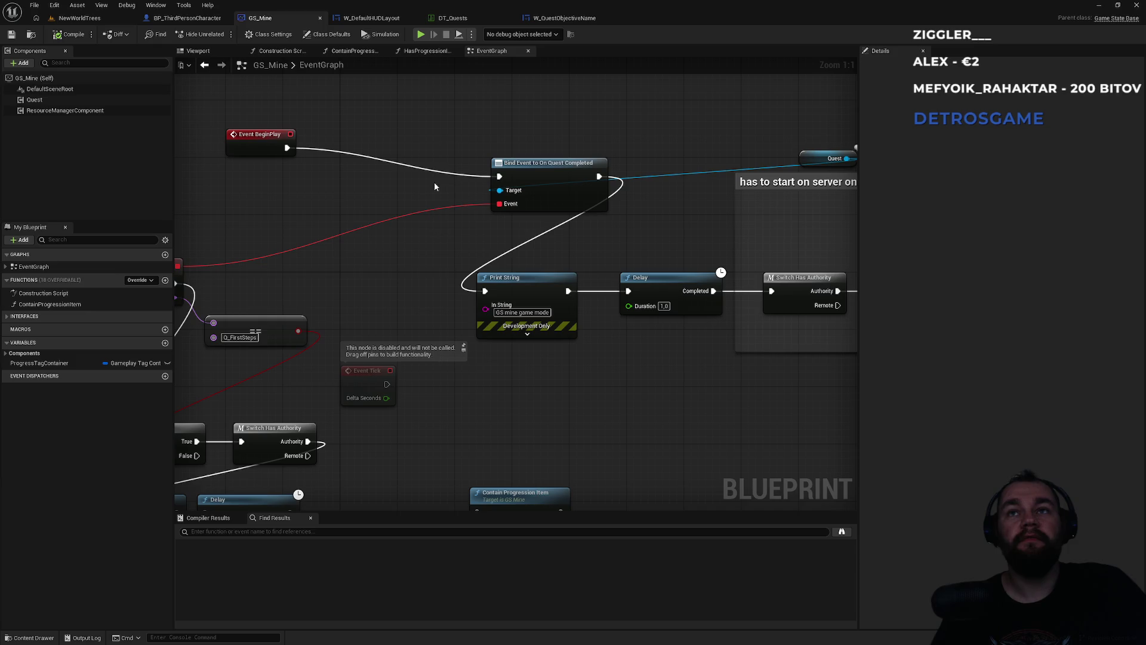
click(564, 17)
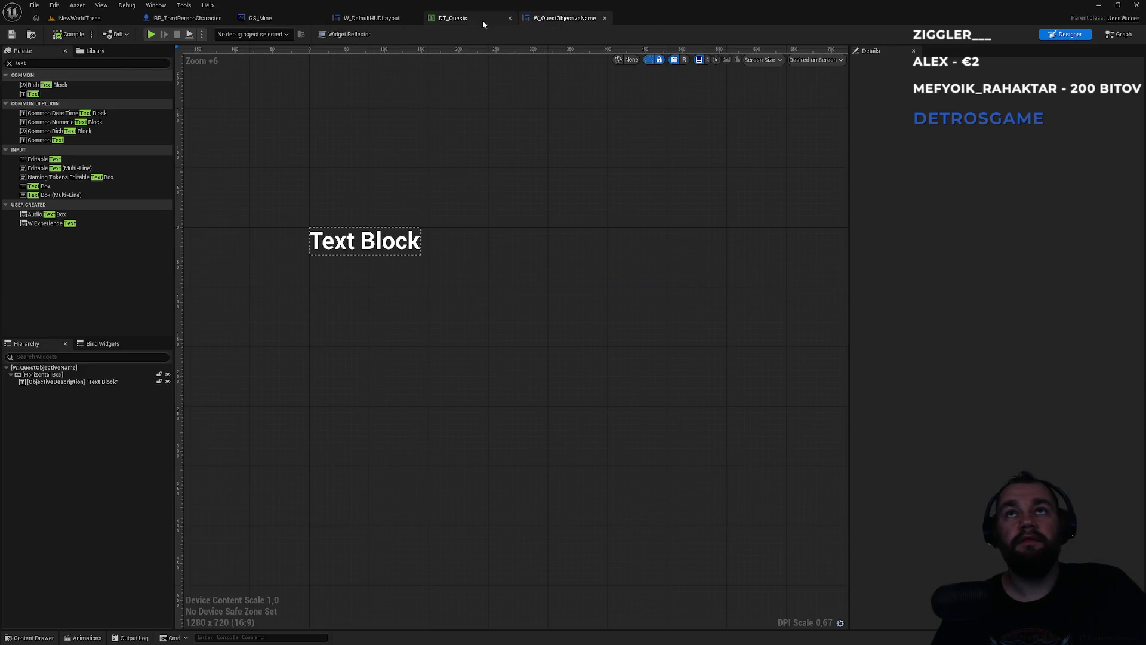
click(374, 20)
click(252, 19)
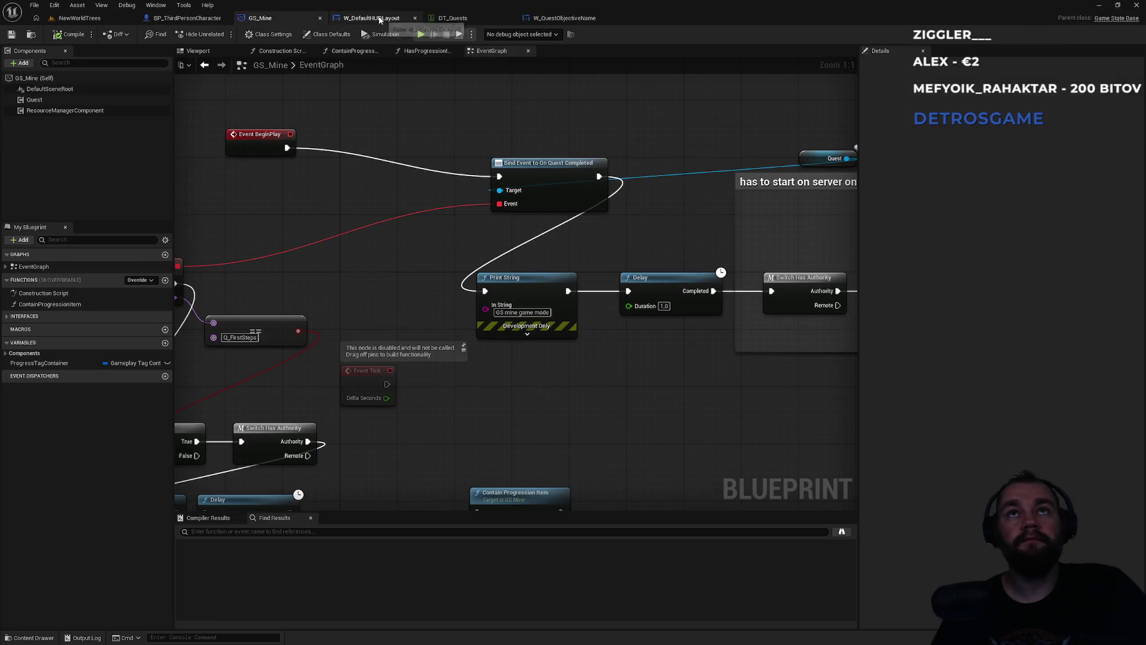
click(381, 20)
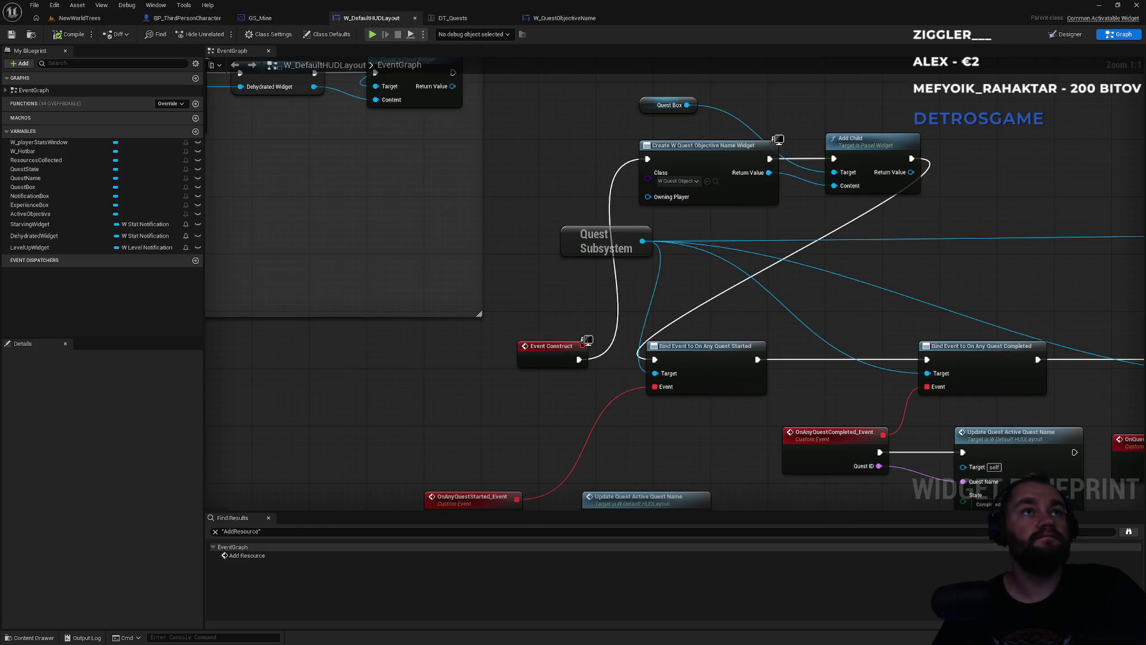
drag(450, 233, 358, 311)
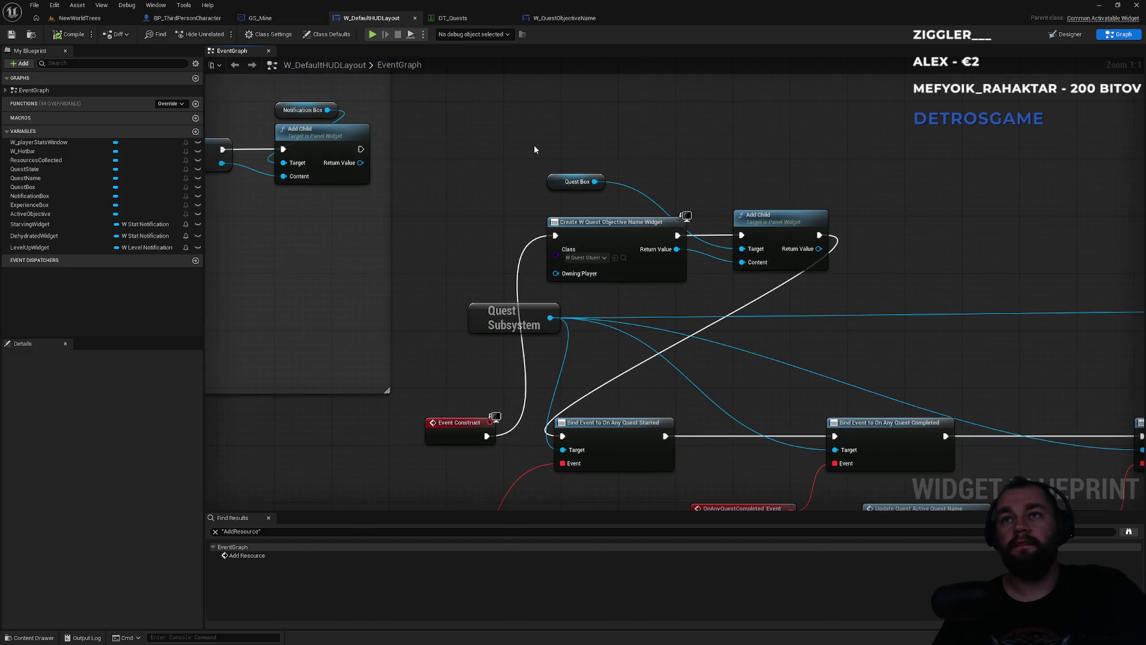
Move the Quest Box, Create Widget and Add Child nodes beside UpdateObjectiveName, rewiring Event Construct
mouse_move(534, 145)
mouse_down()
mouse_move(764, 261)
mouse_move(824, 237)
mouse_up()
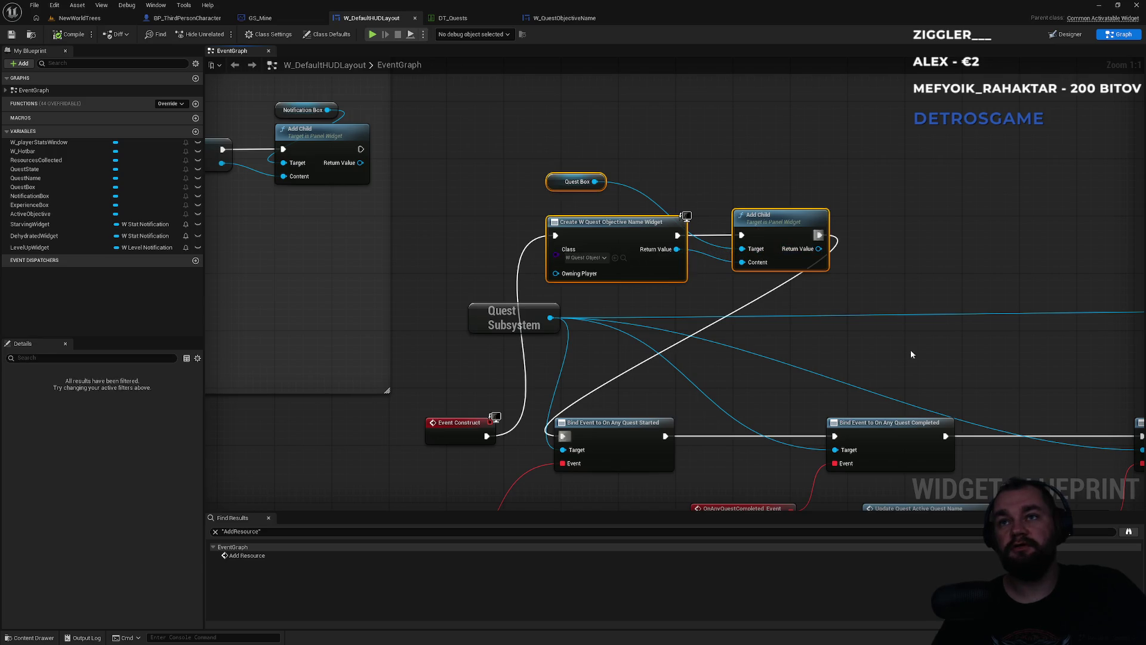
key(Delete)
drag(487, 435, 563, 437)
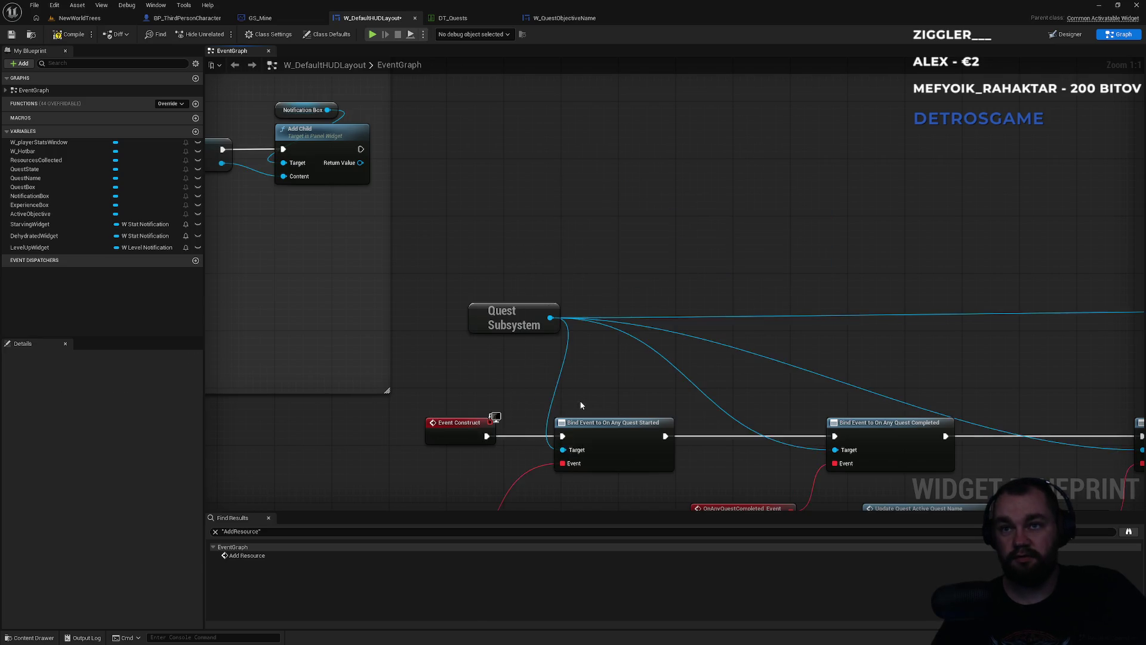
scroll(638, 352, down, 4)
scroll(580, 170, up, 4)
drag(676, 230, 637, 317)
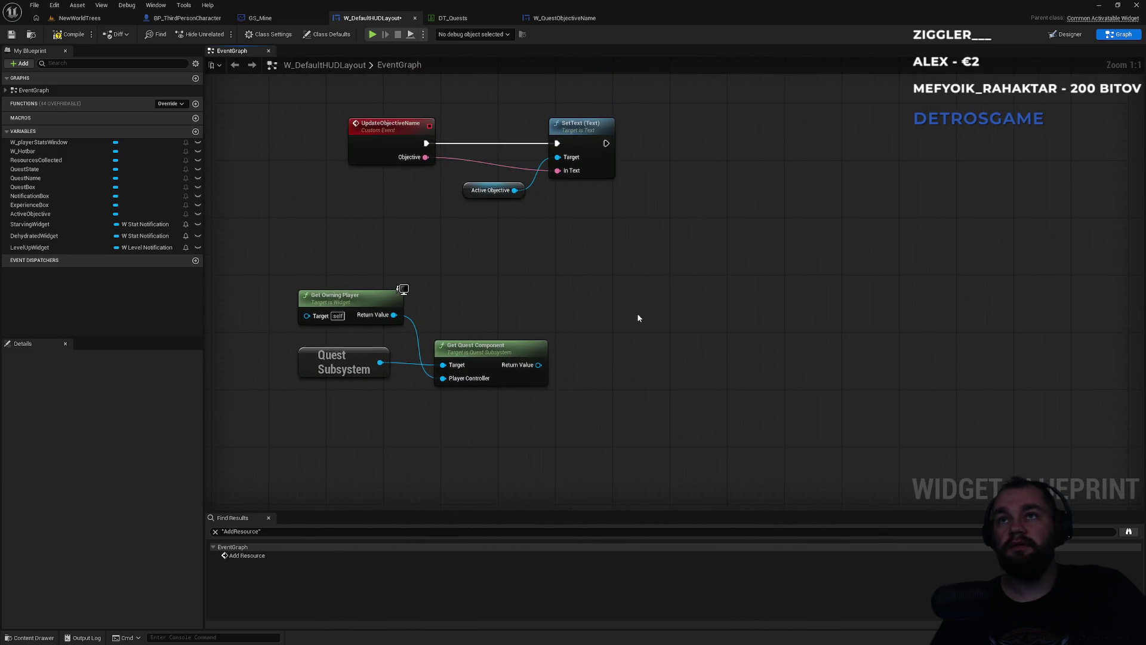
key(ctrl+v)
click(652, 304)
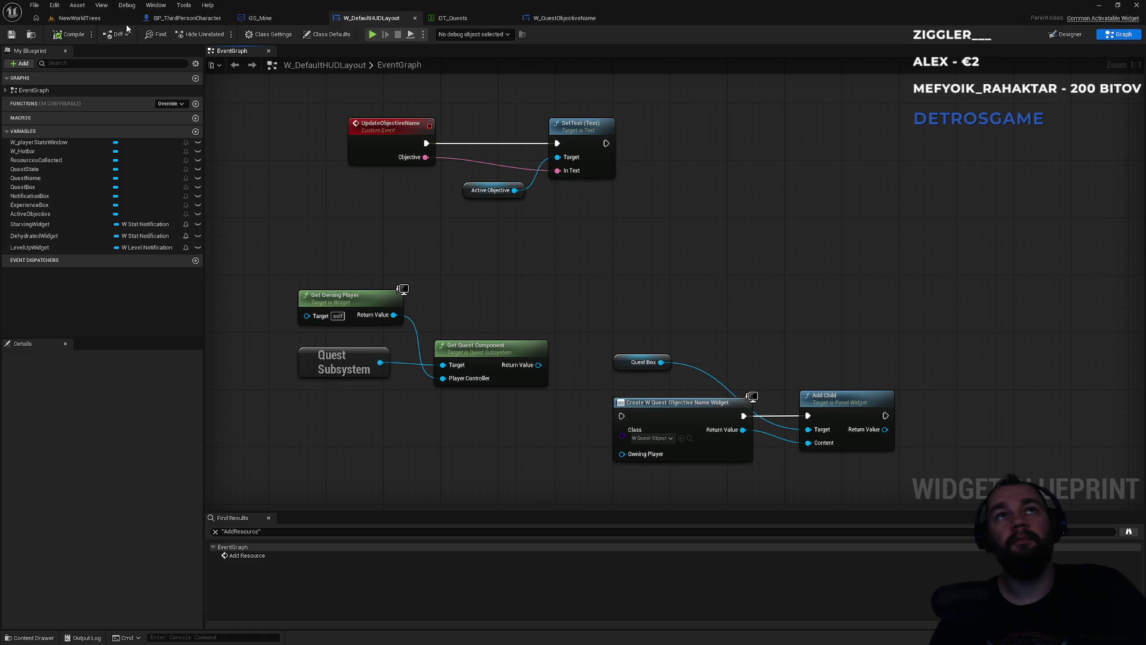
click(83, 18)
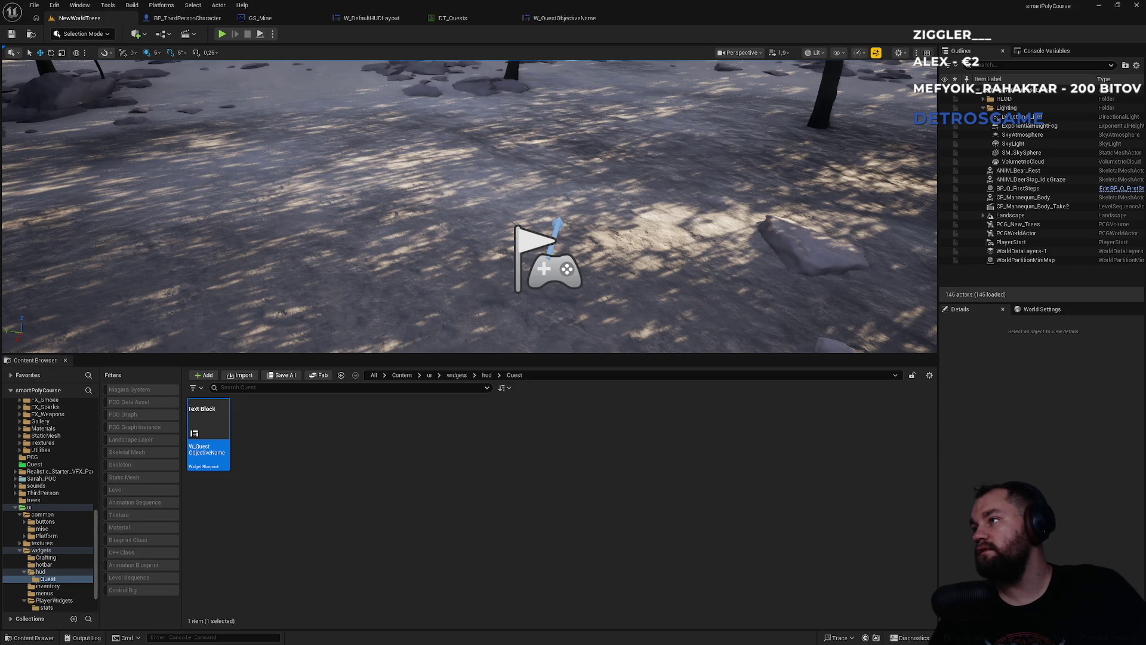
Rebuild the C++ code with a Ctrl+Alt+F11 Live Coding compile and close the console
click(742, 494)
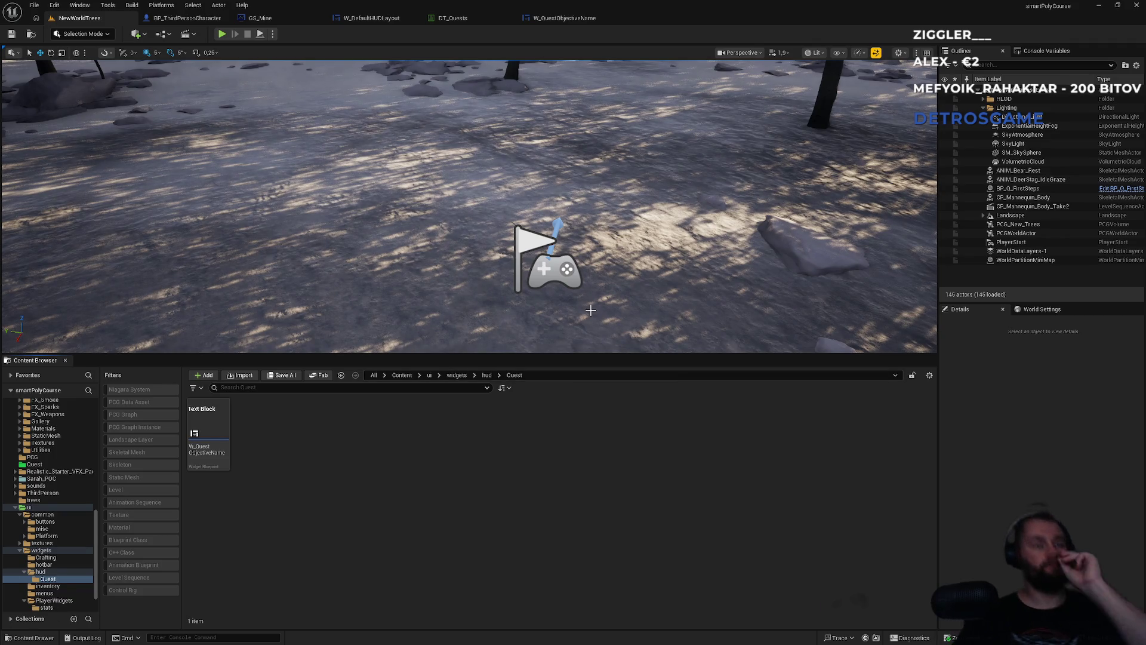
key(ctrl+alt+F11)
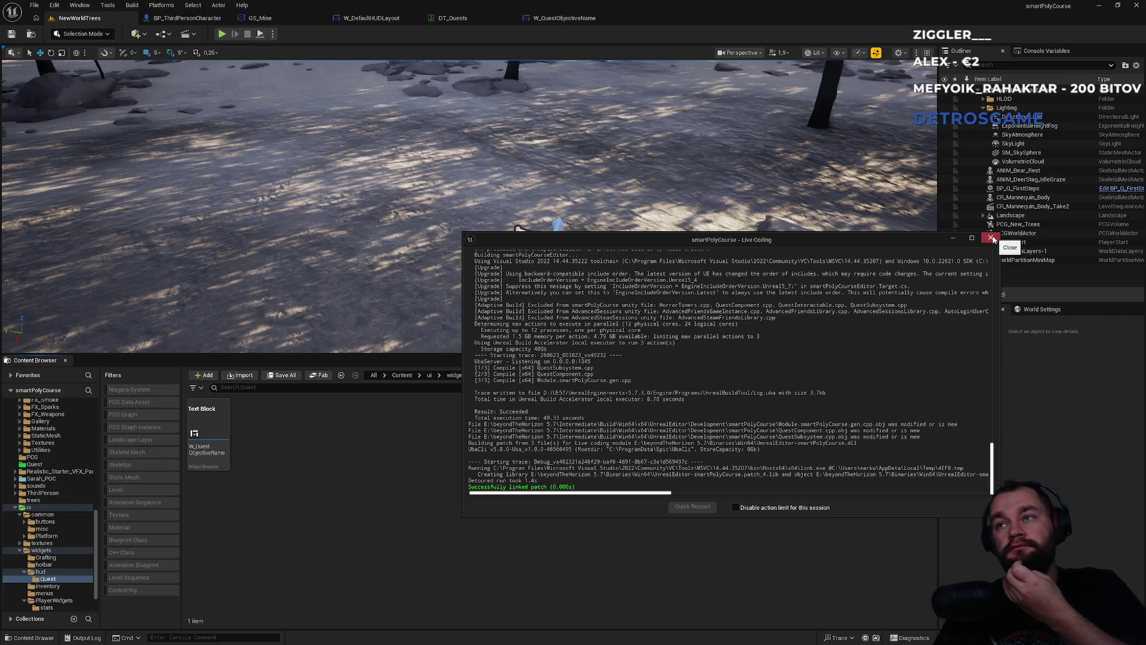
click(990, 238)
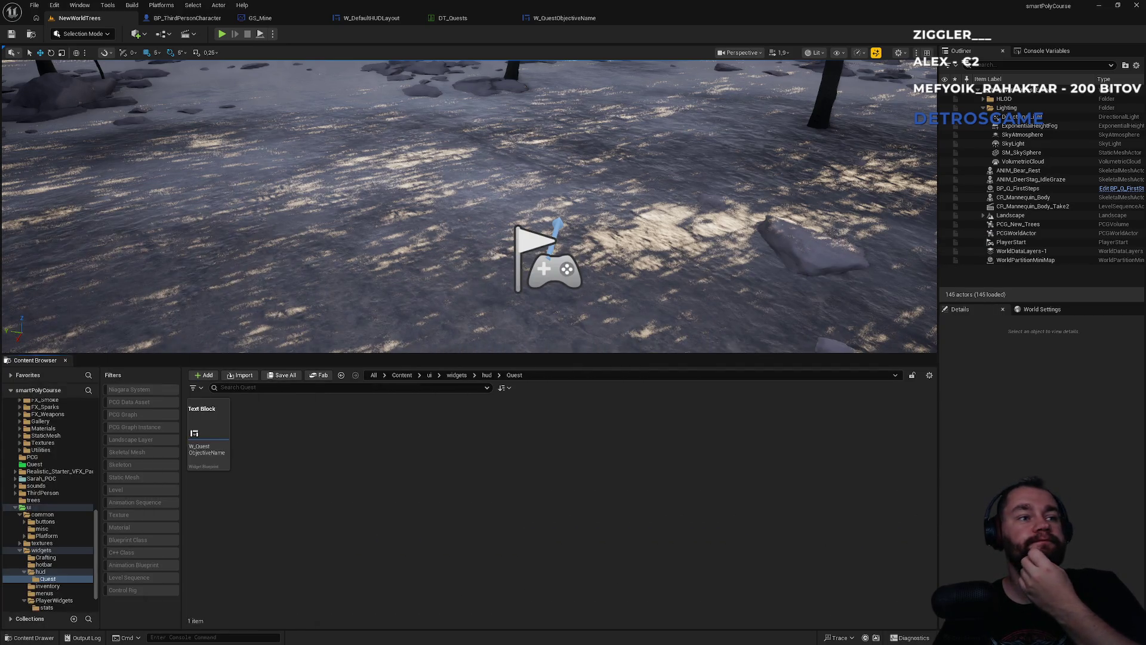
click(554, 21)
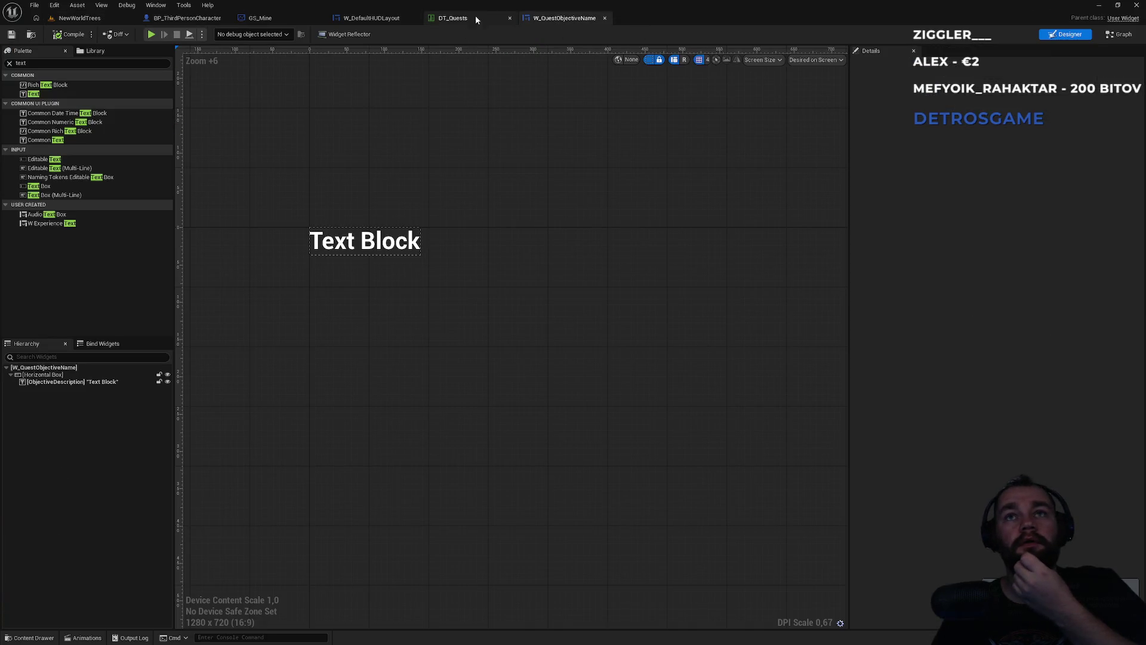
Add a Get Quest Objective States node from the Get Quest Component output
click(454, 18)
click(368, 20)
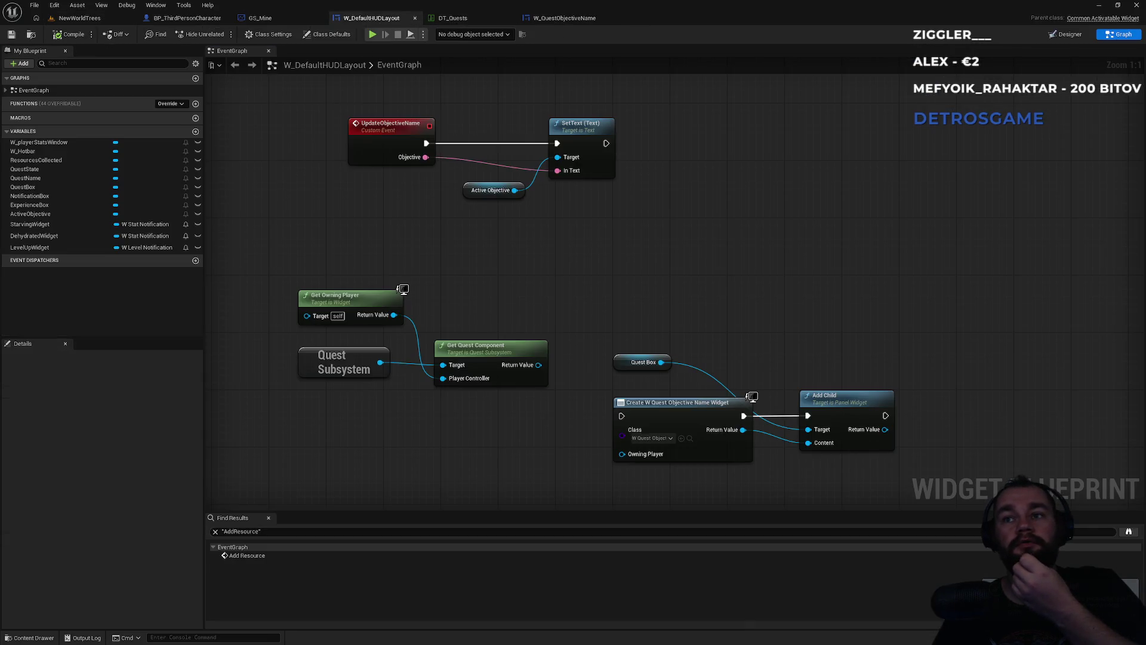
mouse_move(567, 328)
mouse_down()
mouse_move(446, 262)
mouse_move(503, 280)
mouse_up()
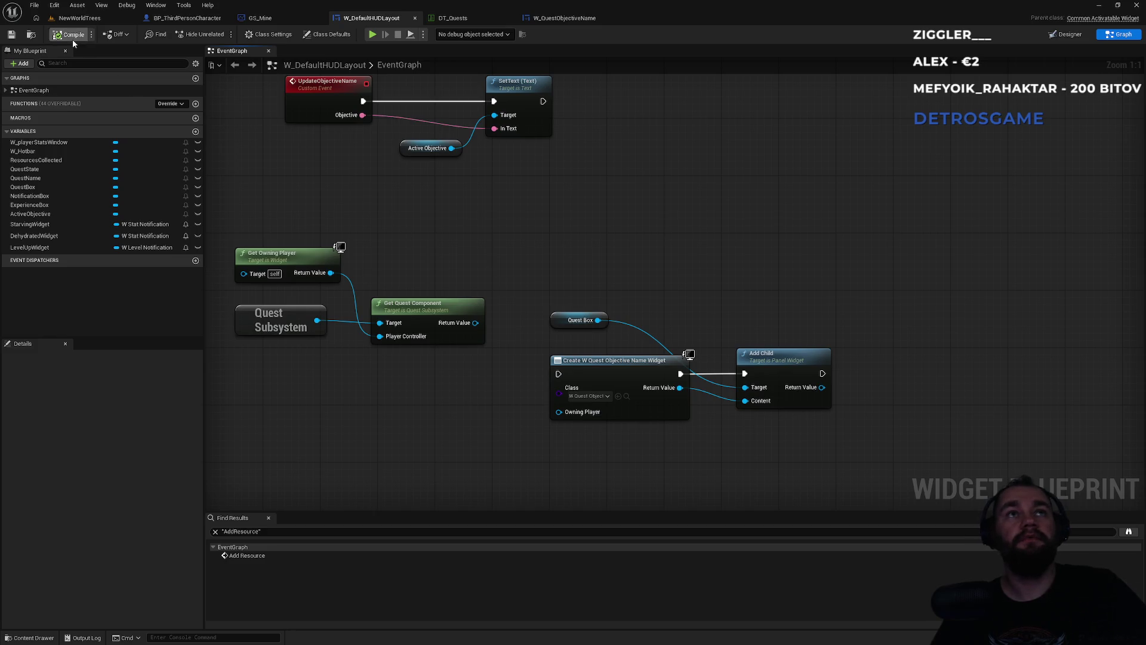
drag(464, 324, 535, 252)
text(gets)
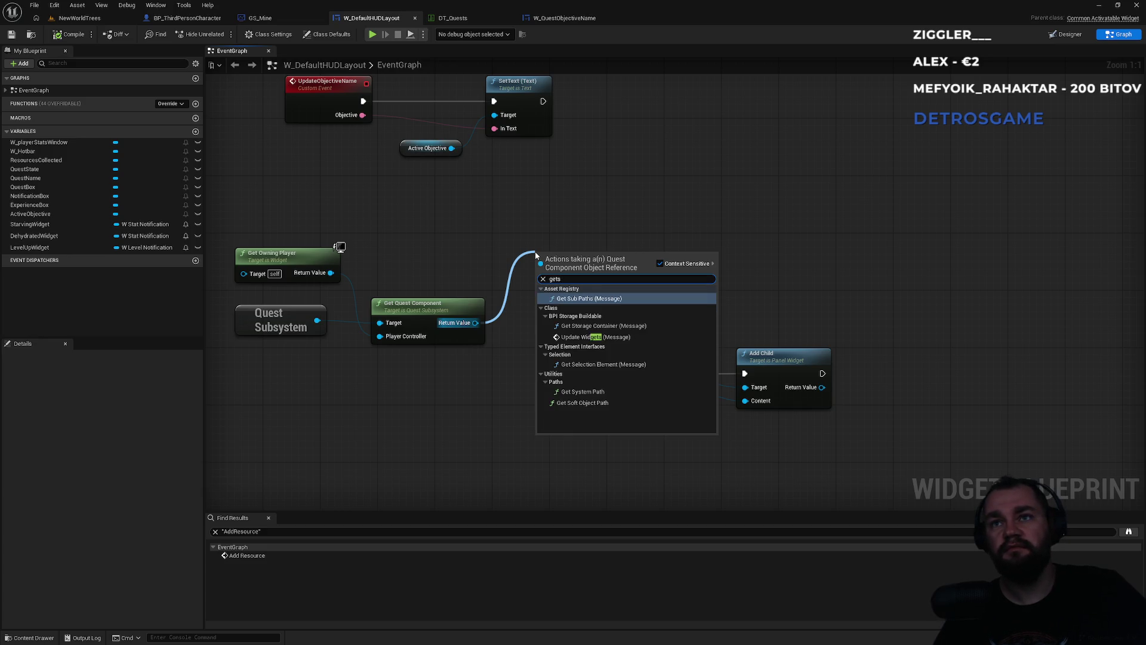
text(a)
key(BackSpace)
text(t)
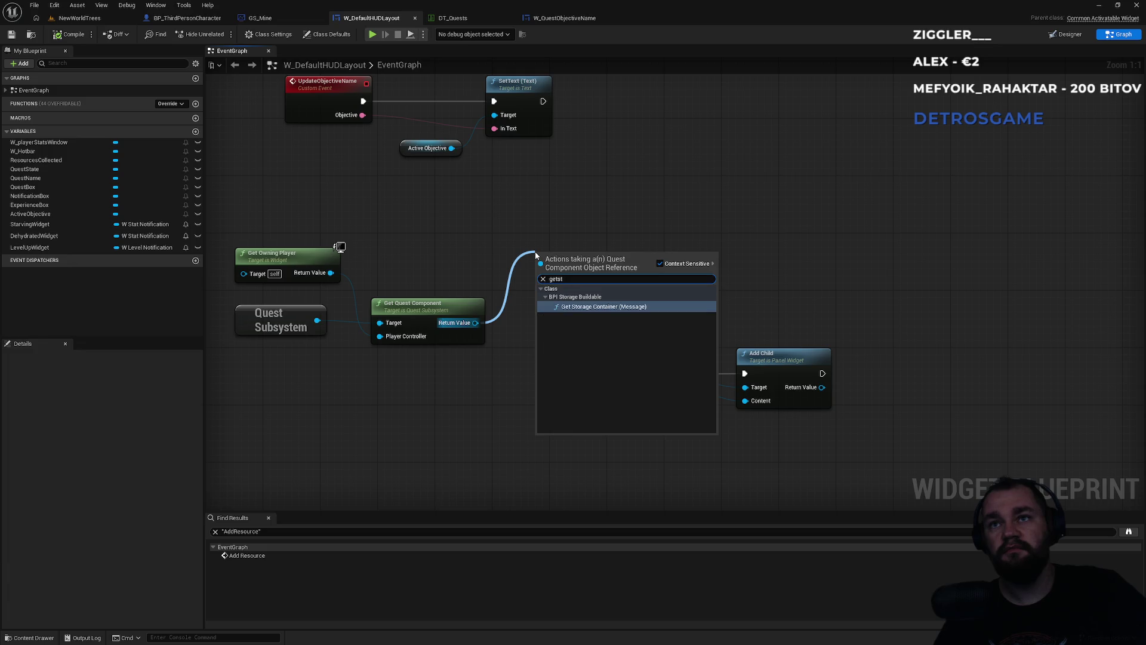
key(Escape)
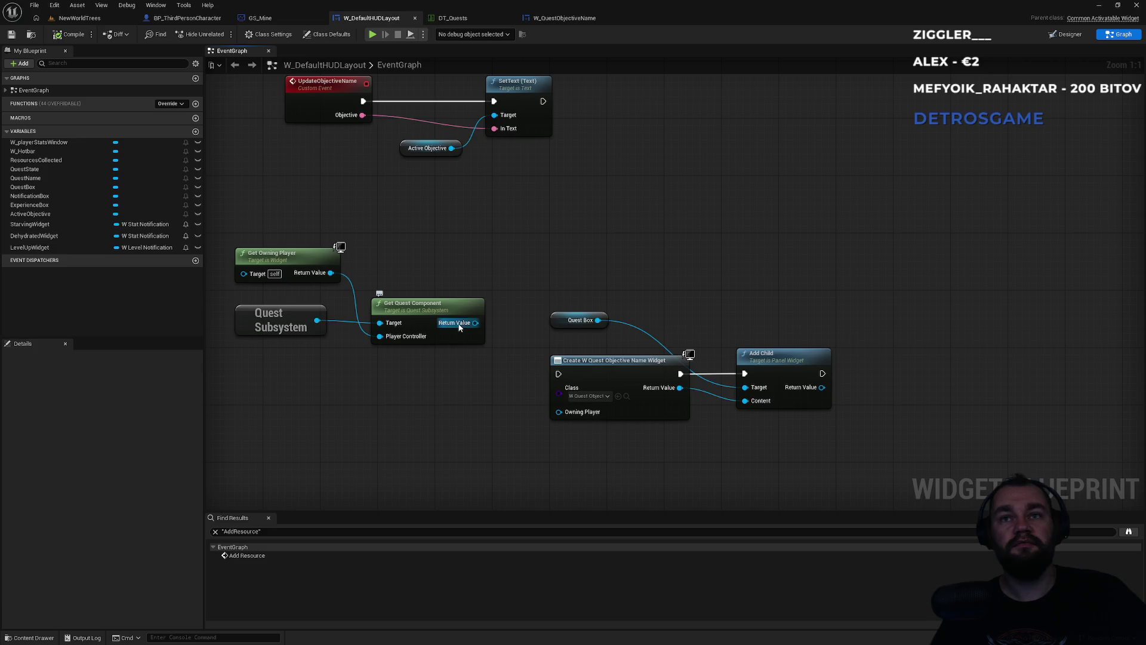
drag(475, 323, 525, 262)
text(getst)
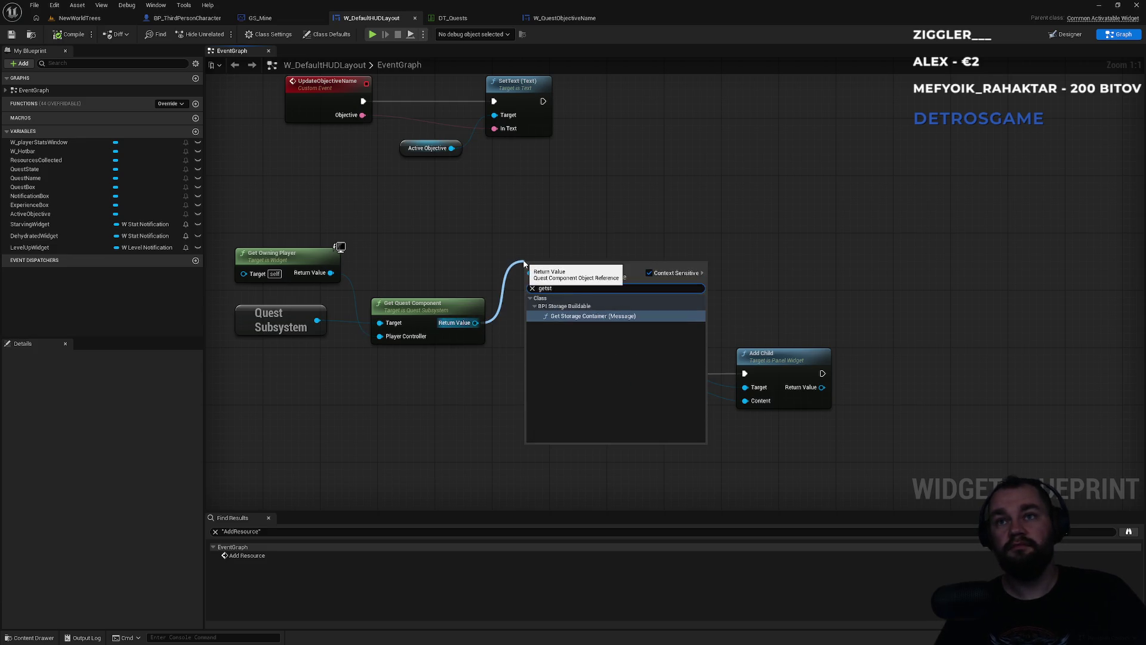
key(Escape)
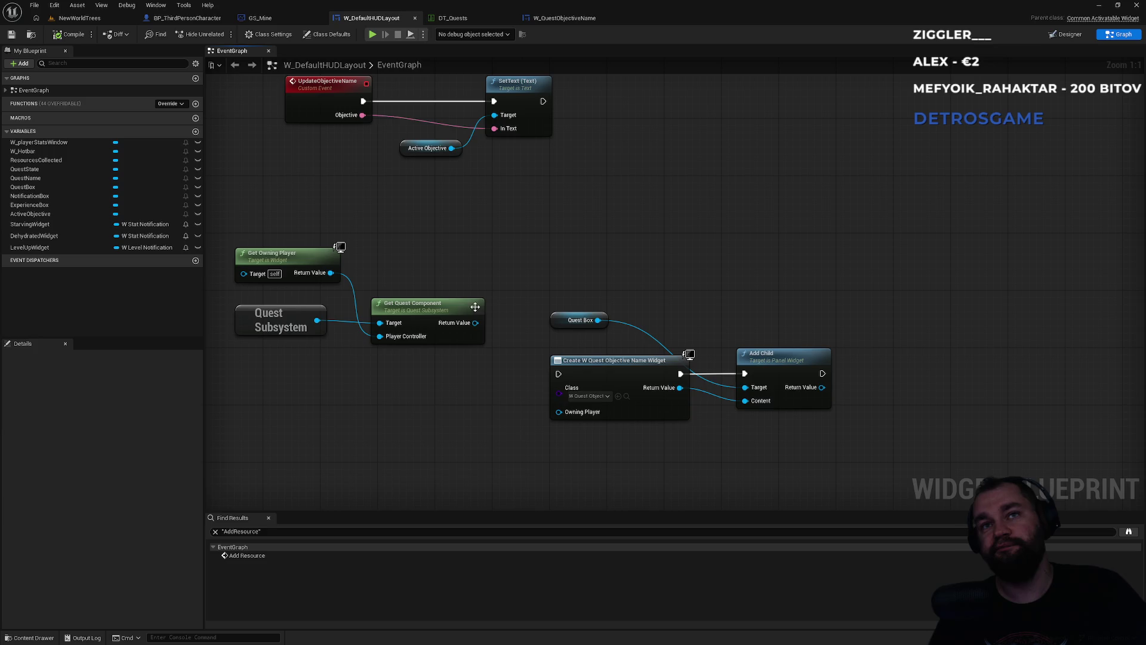
mouse_move(476, 323)
mouse_down()
mouse_move(573, 351)
mouse_move(524, 281)
mouse_up()
text(g)
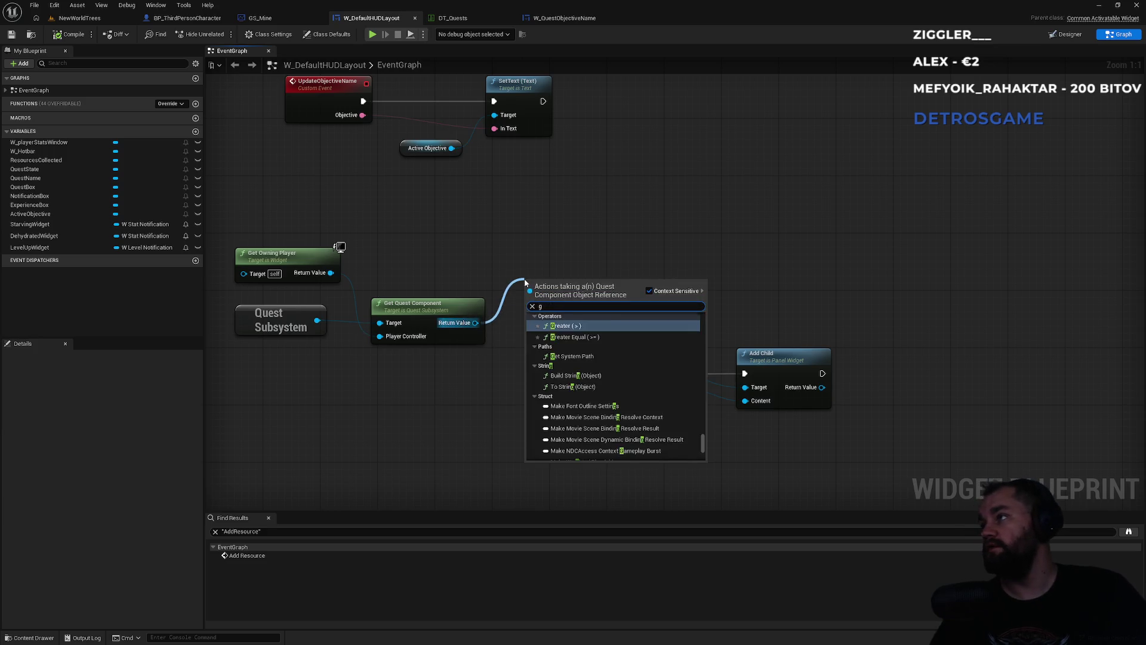
text(etquest)
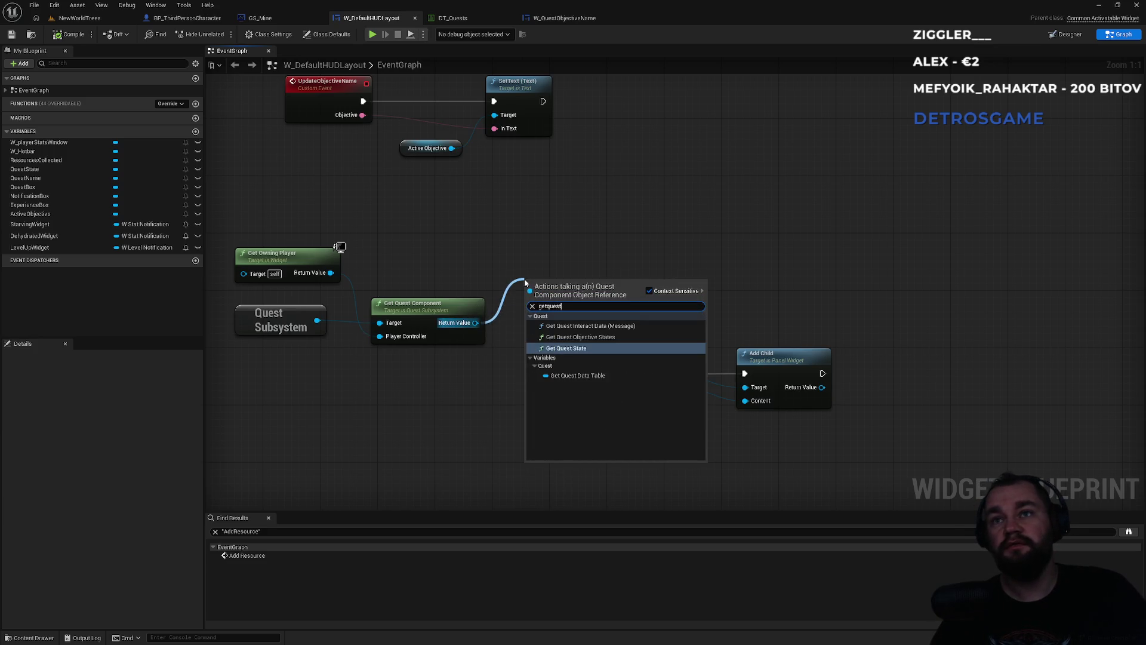
click(579, 336)
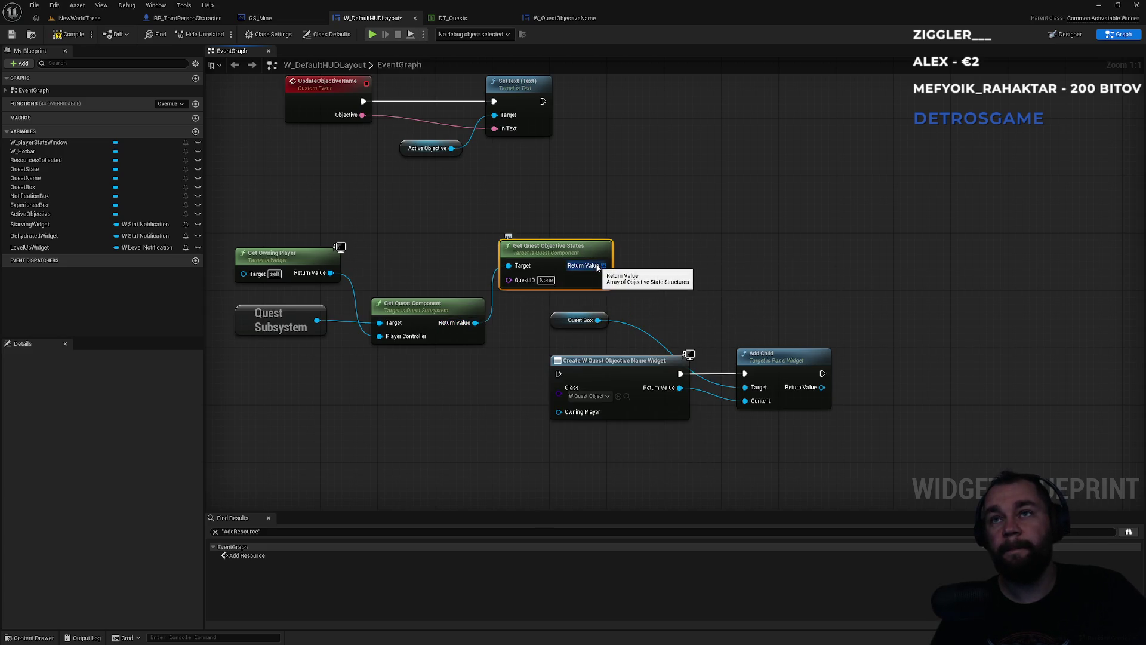
Add a For Each Loop over the objective states, with Loop Body driving Create Widget
drag(596, 267, 663, 290)
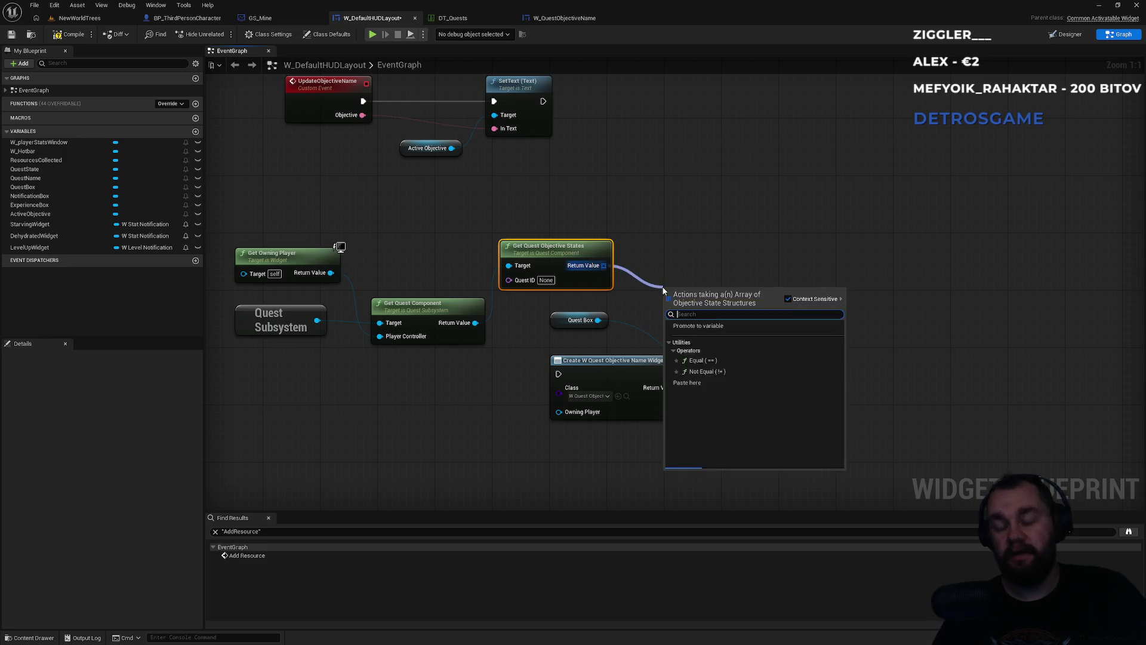
text(for)
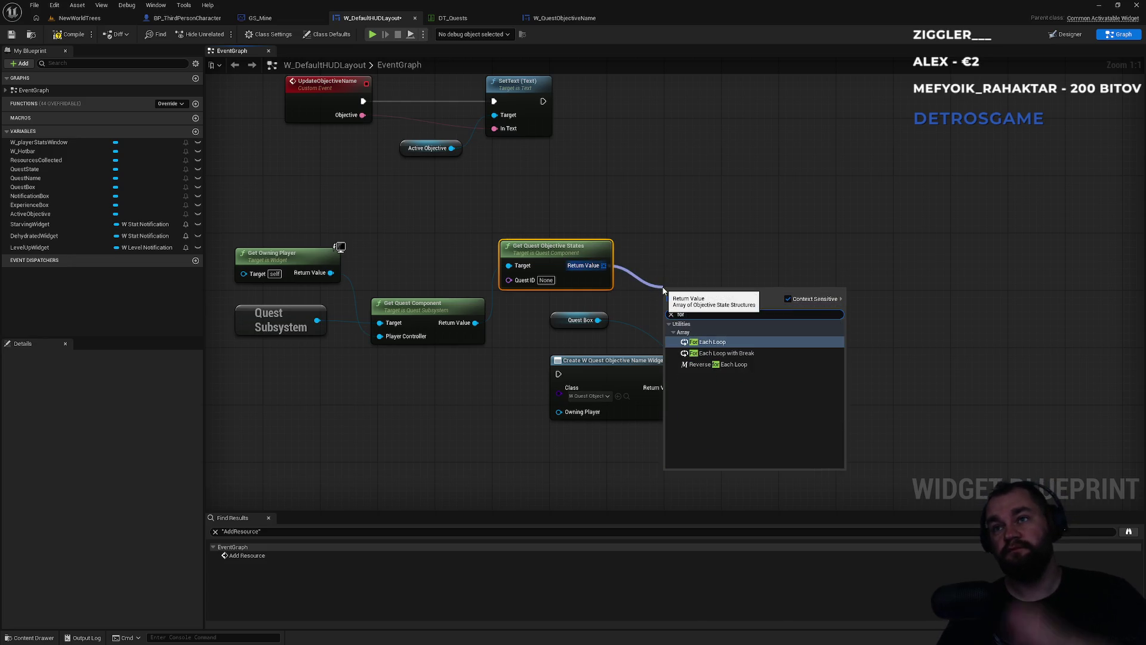
key(Return)
drag(716, 295, 703, 252)
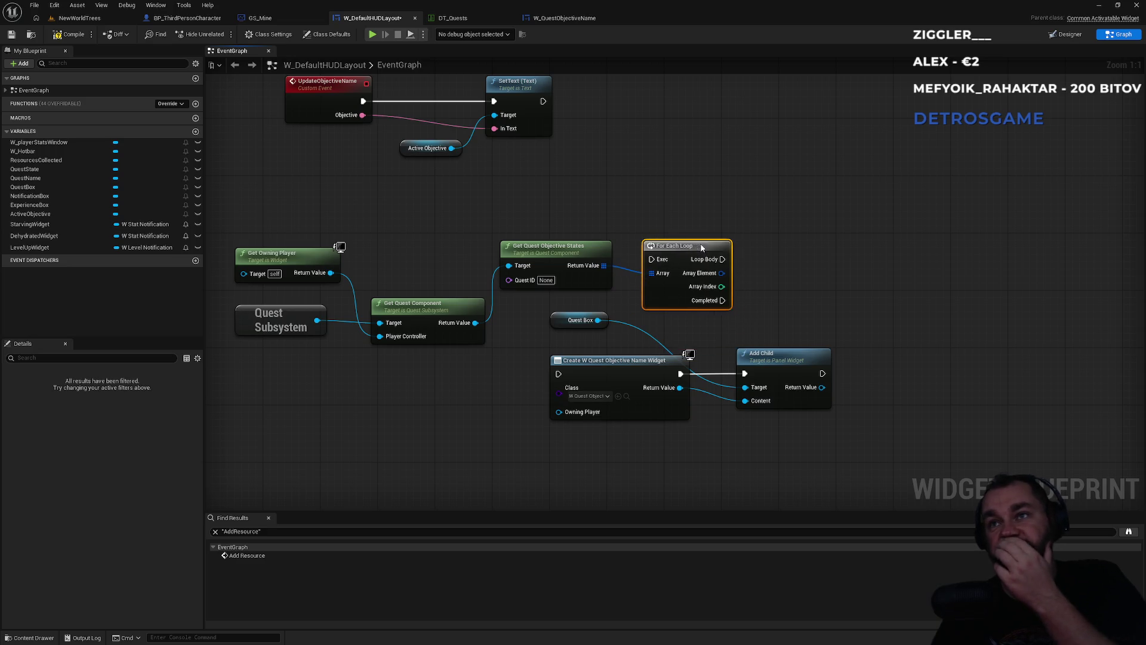
drag(937, 328, 548, 424)
mouse_move(609, 377)
mouse_down()
mouse_move(764, 382)
mouse_move(860, 355)
mouse_up()
click(819, 260)
drag(722, 259, 809, 352)
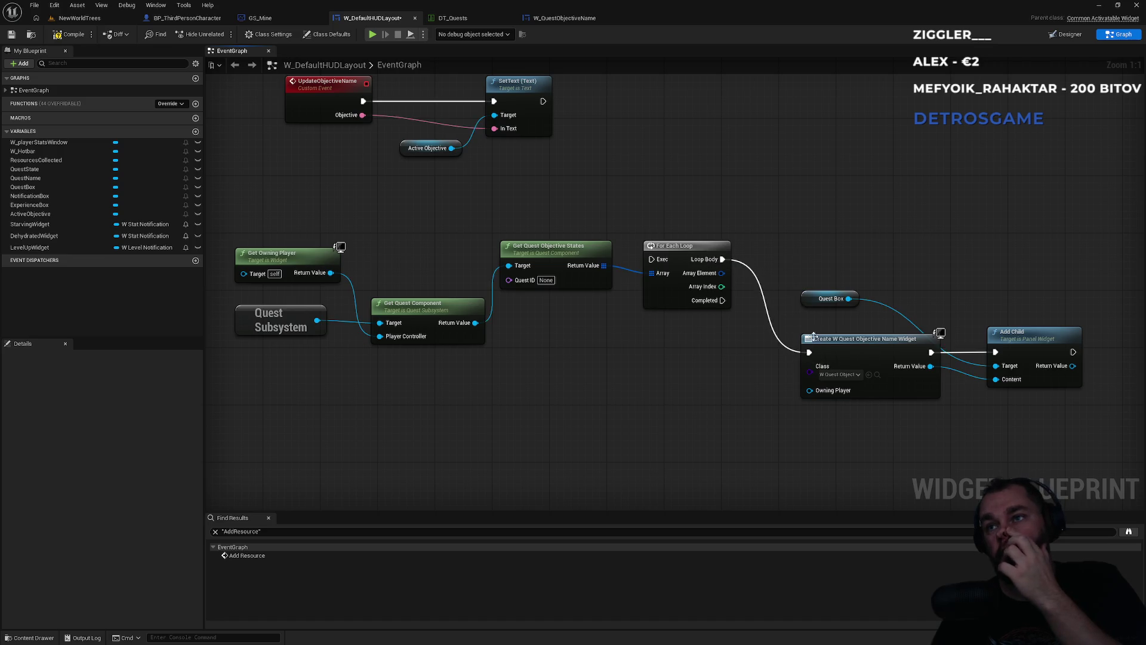
drag(757, 389, 656, 347)
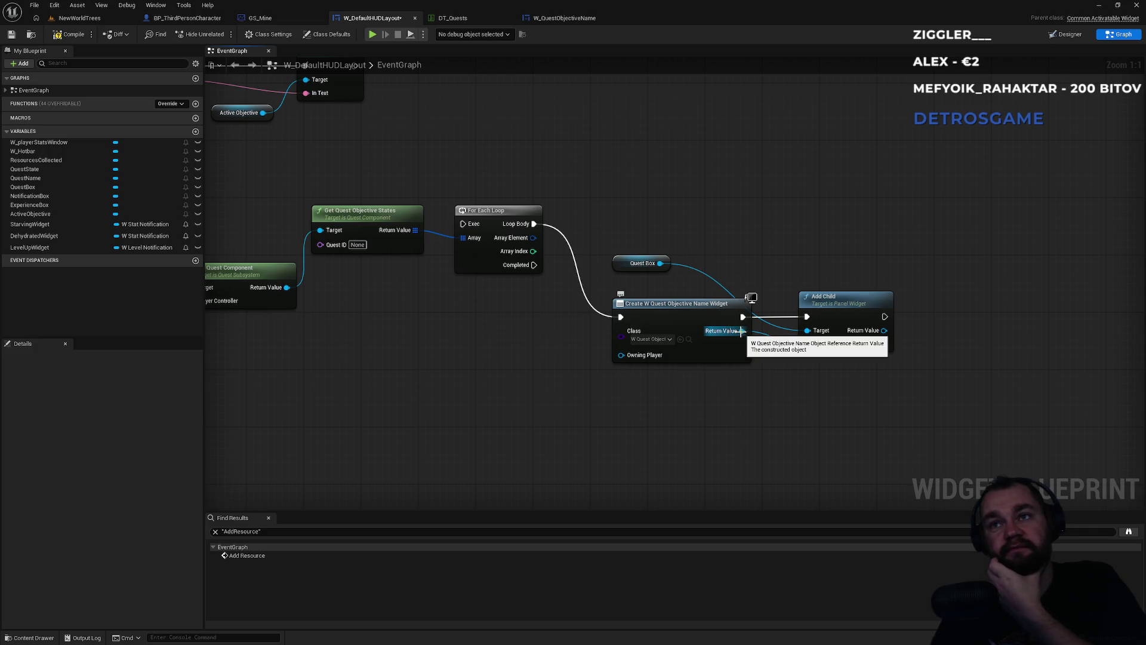
click(672, 310)
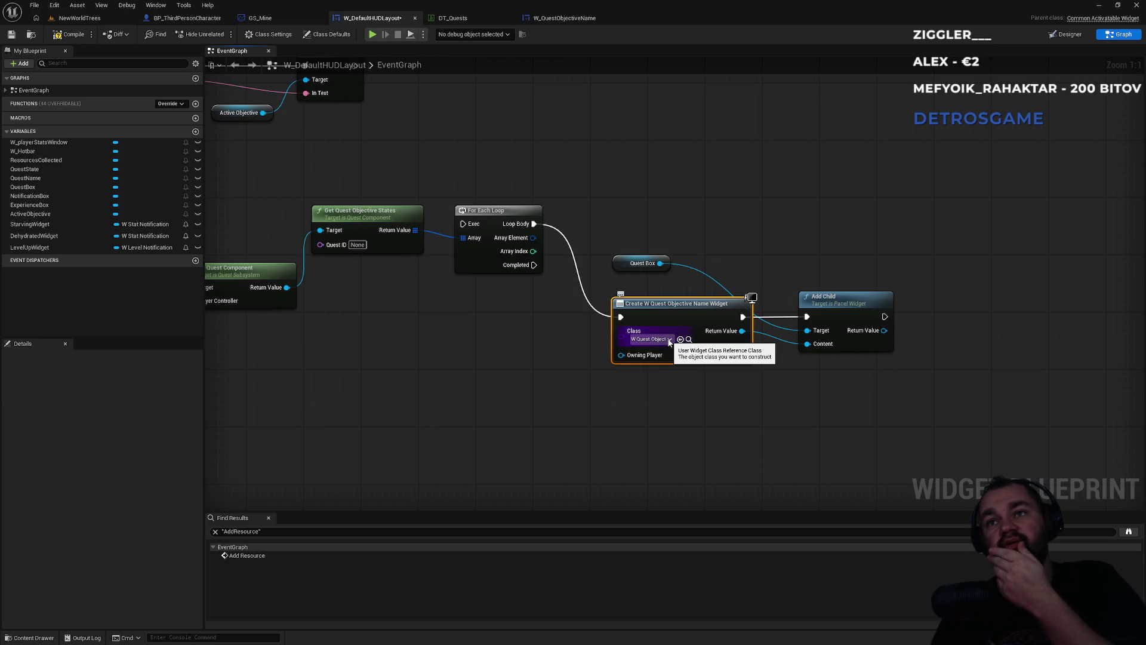
click(563, 19)
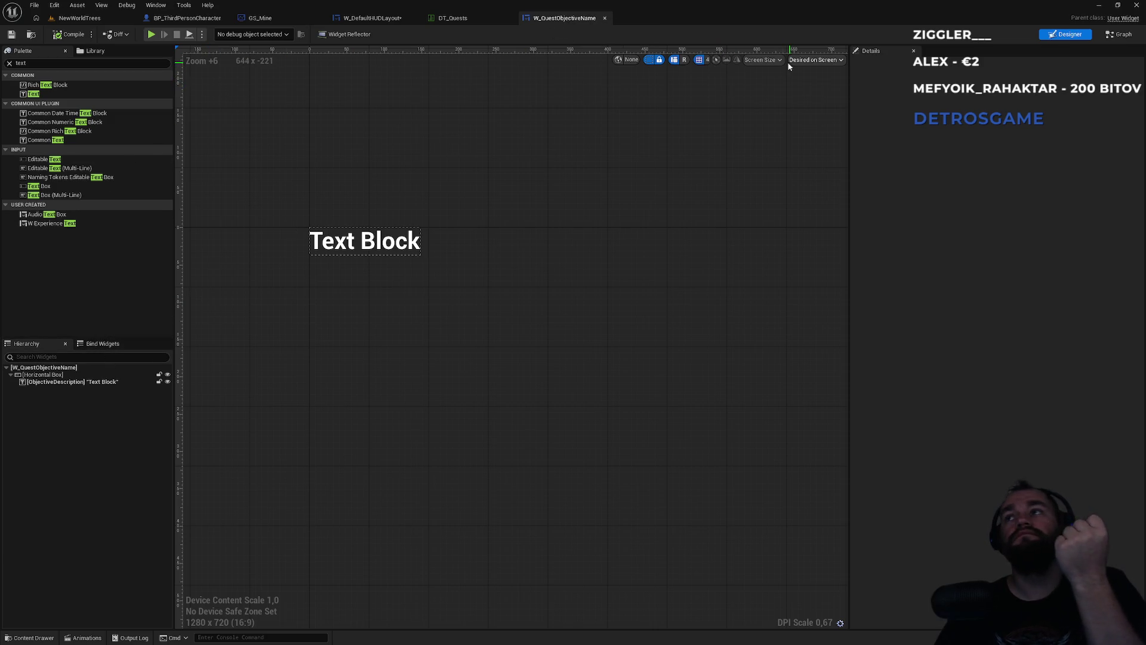
Inspect the ObjectiveDescription text block's variable Details in W_QuestObjectiveName, including Advanced flags
click(9, 63)
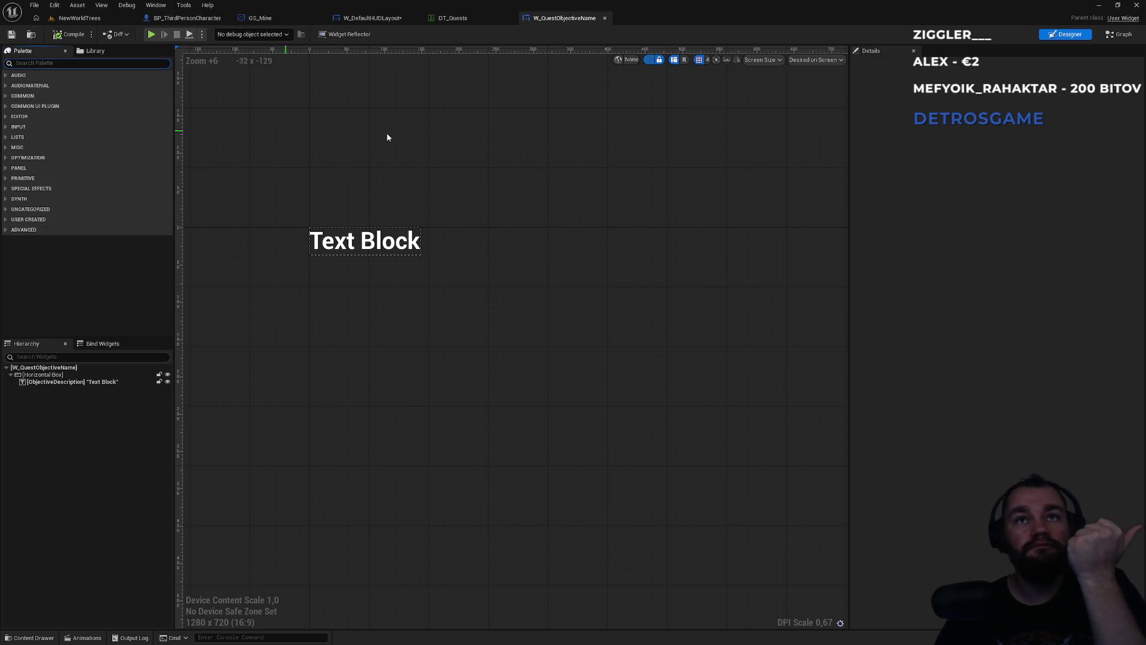
click(84, 383)
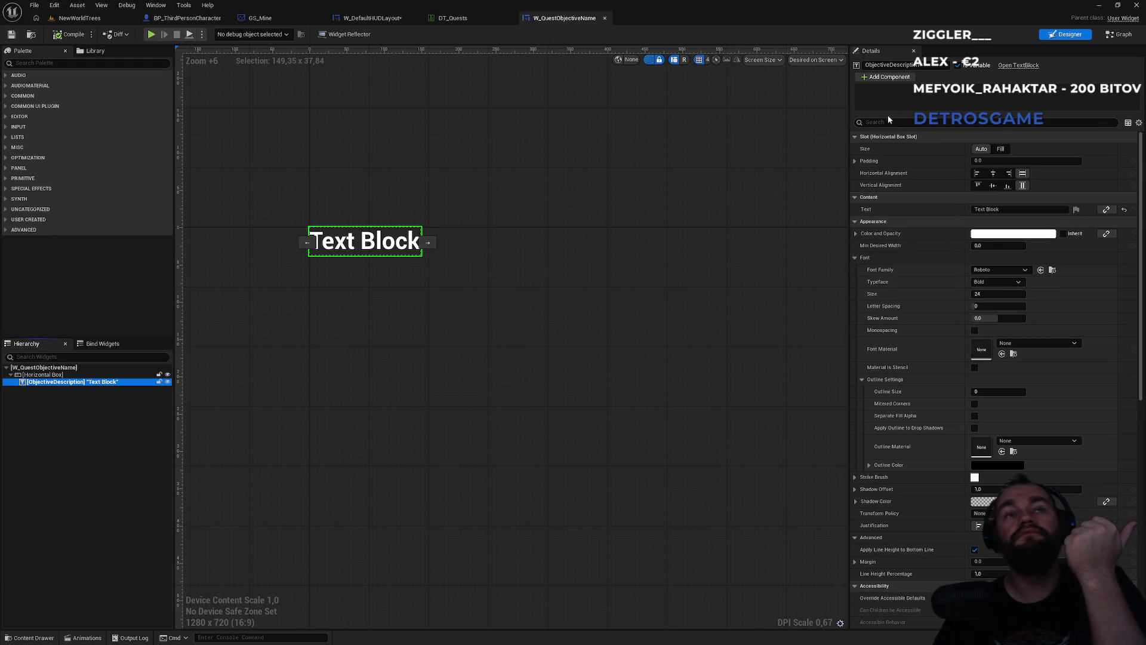
click(1120, 34)
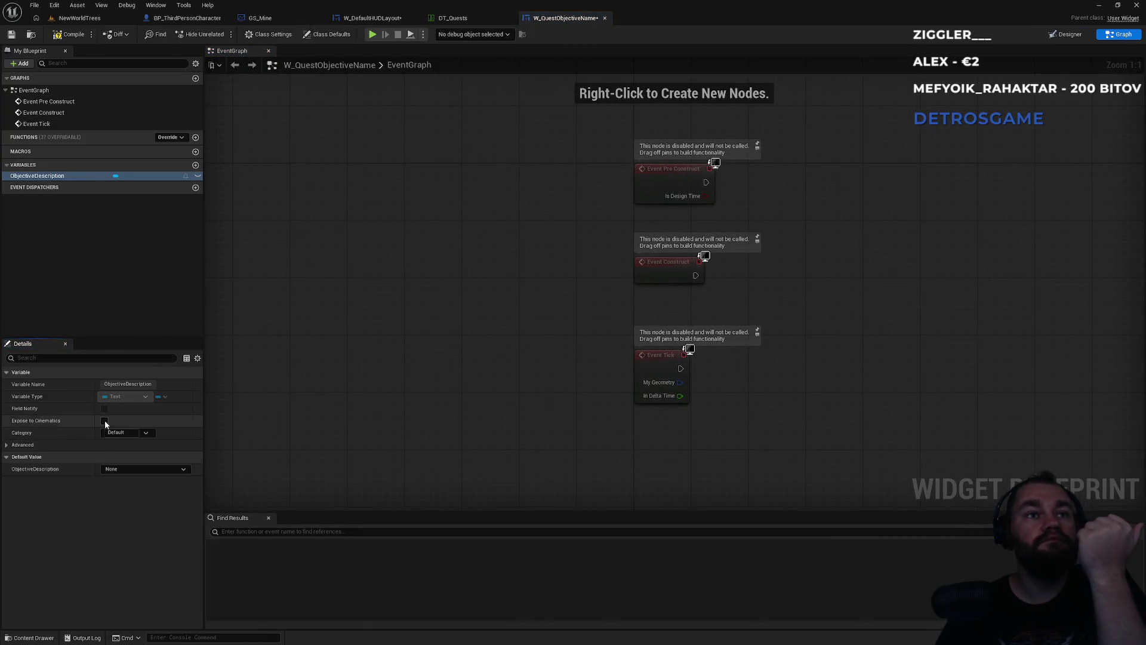
click(12, 444)
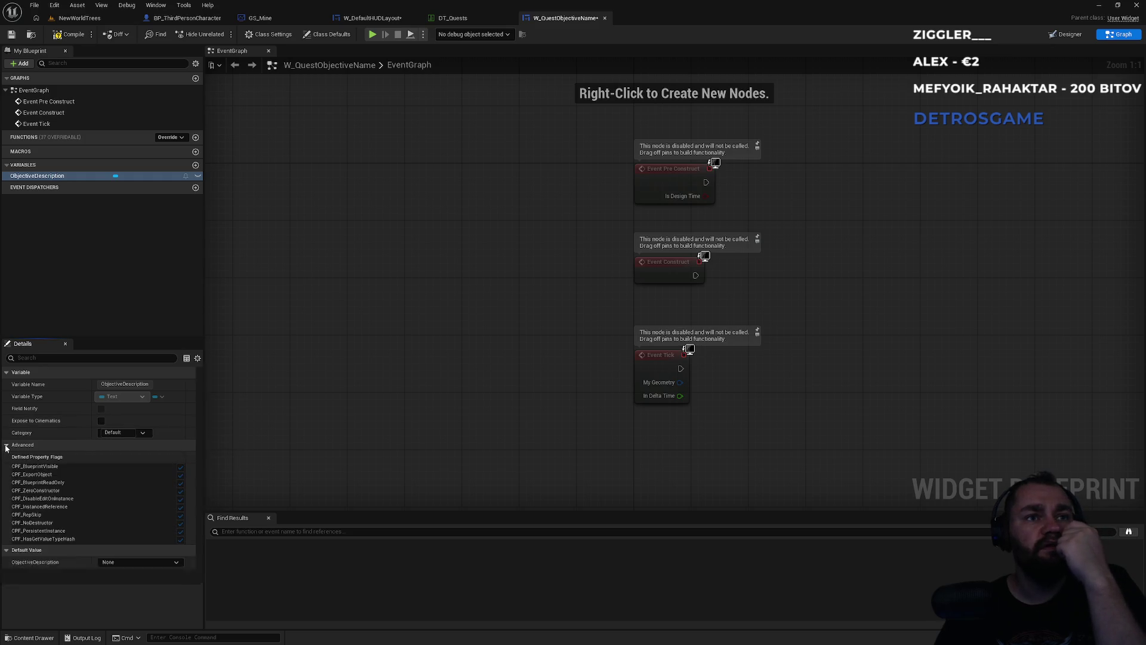
click(12, 445)
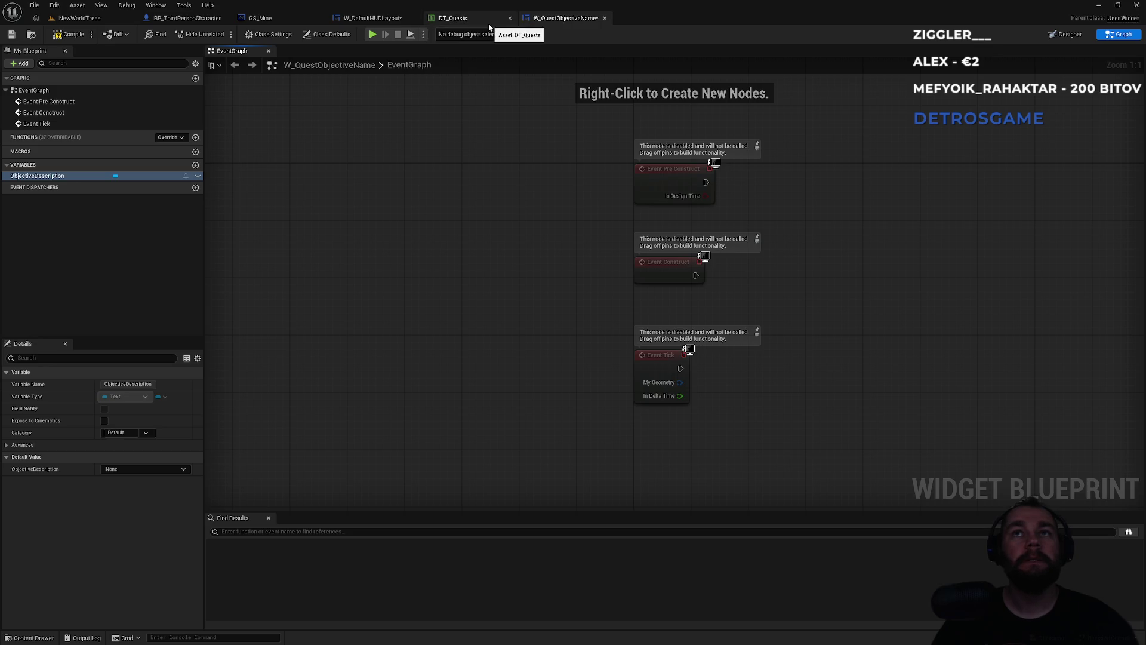
Add an expanded Break Objective State node off Array Element, then a new W_QuestObjectiveName variable
click(359, 24)
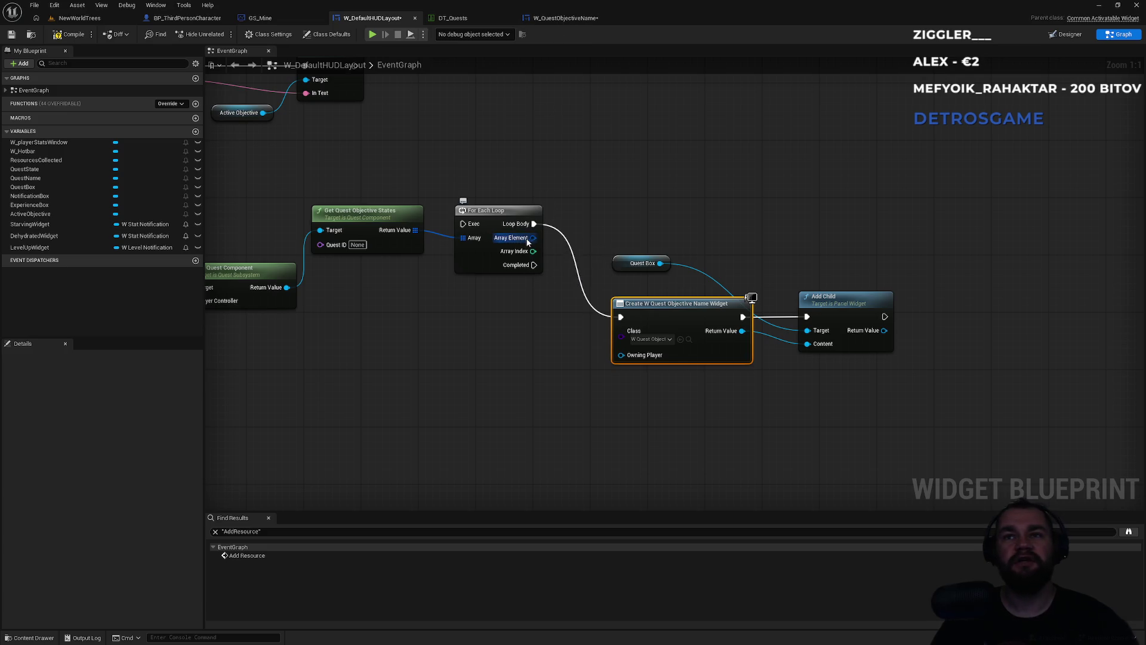
drag(533, 238, 505, 410)
text(break)
key(Return)
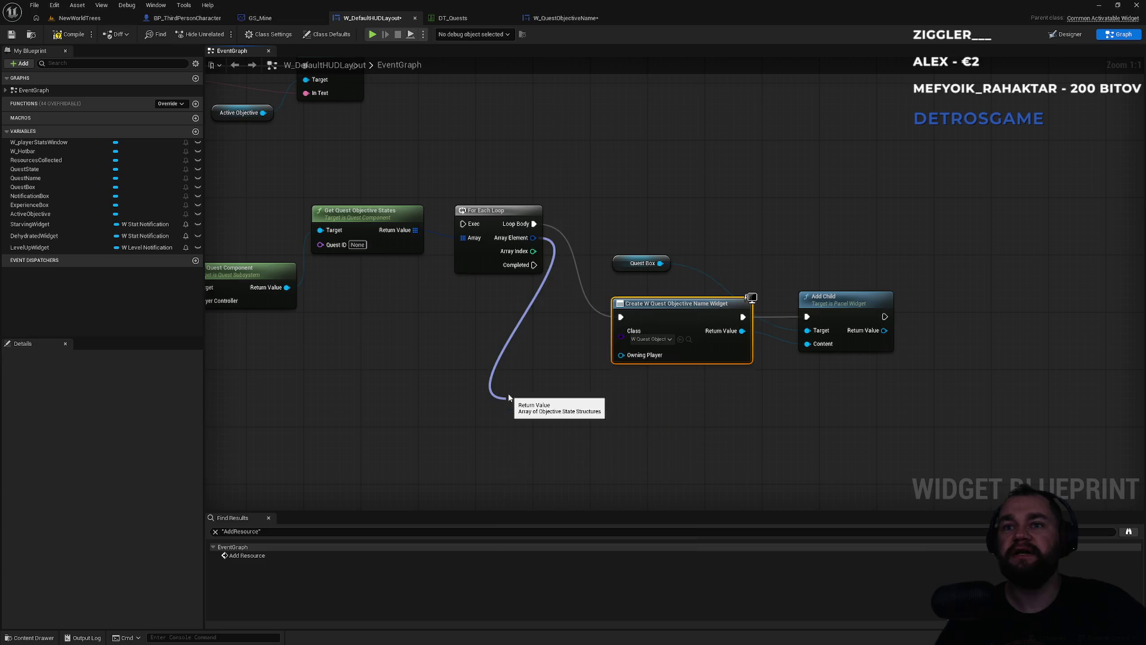
click(558, 442)
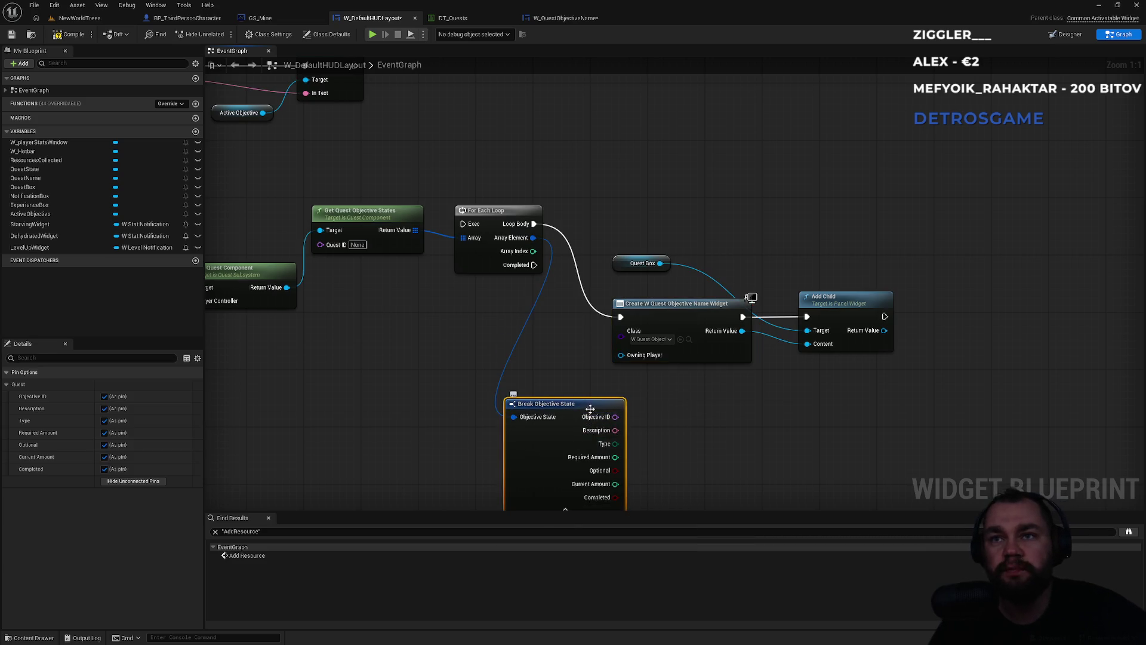
drag(590, 464, 546, 386)
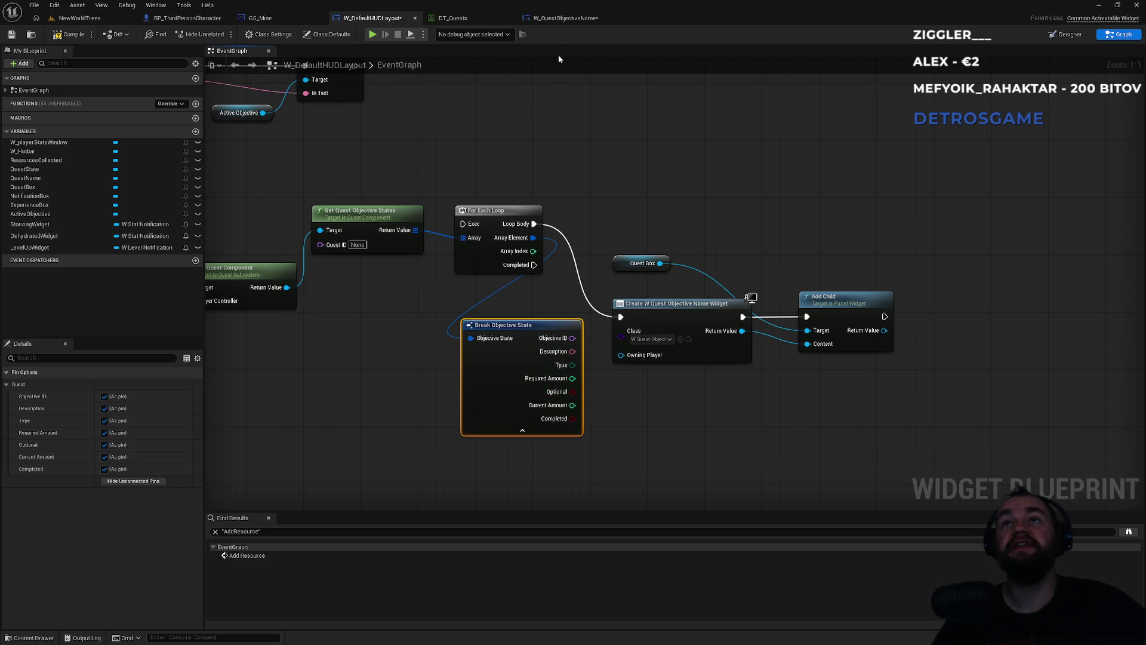
click(564, 18)
click(195, 165)
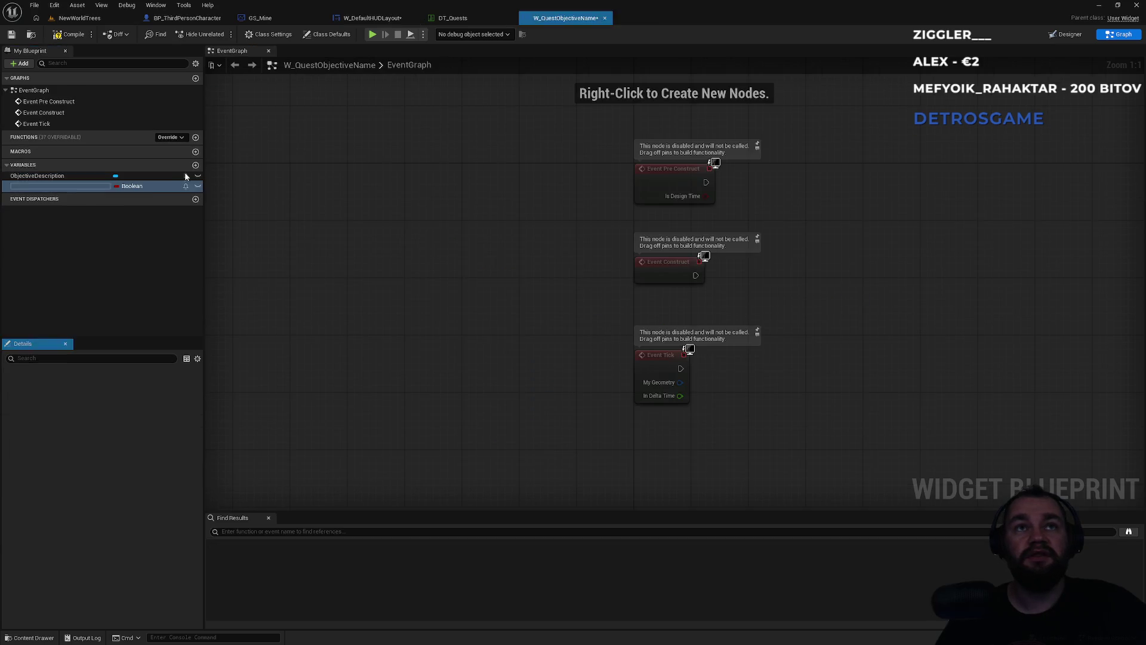
Name the new variable ObjectiveDescriptionText and change its type from Boolean to Text
text(ObjectiveDescriptio)
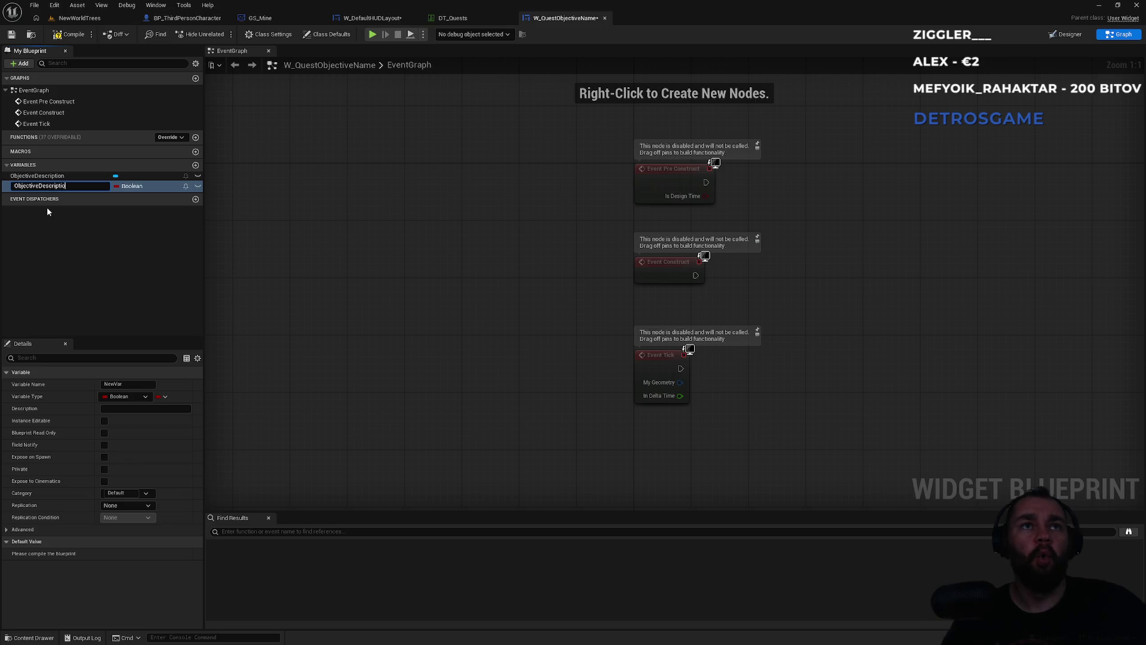
text(Objective)
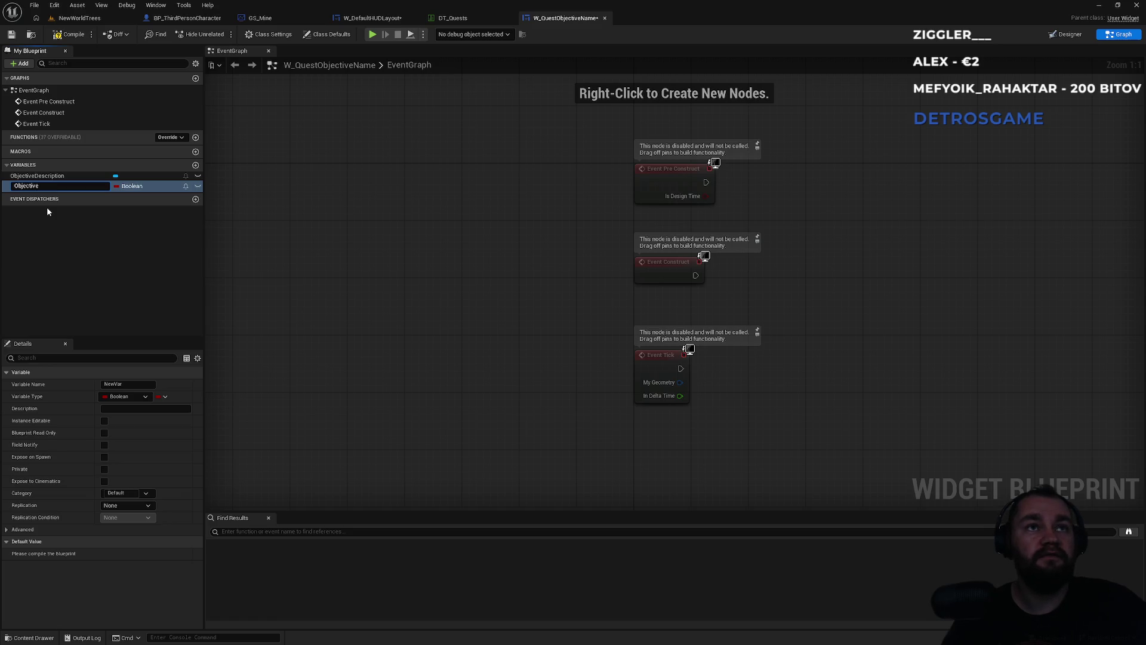
text(DescriptionText)
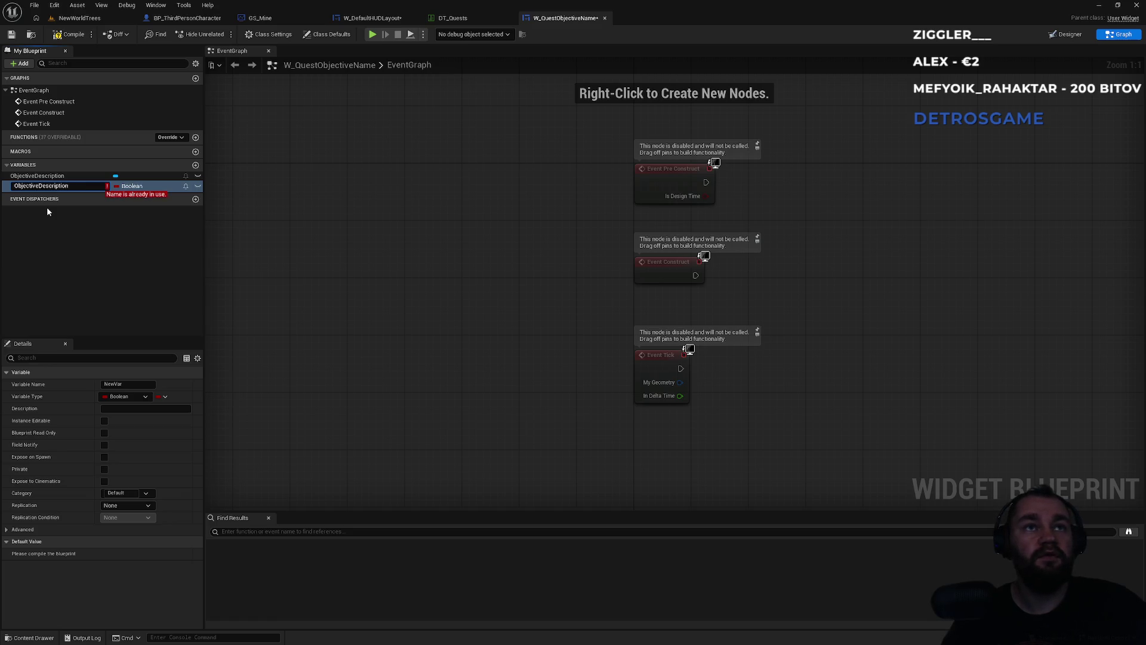
key(Return)
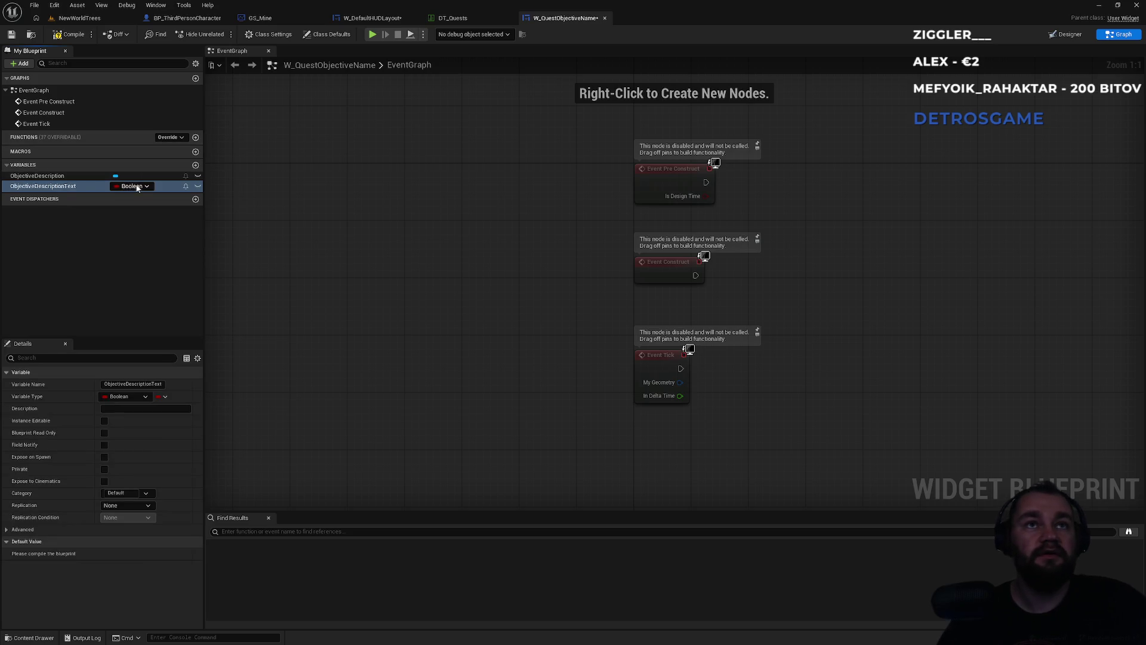
click(128, 186)
click(133, 273)
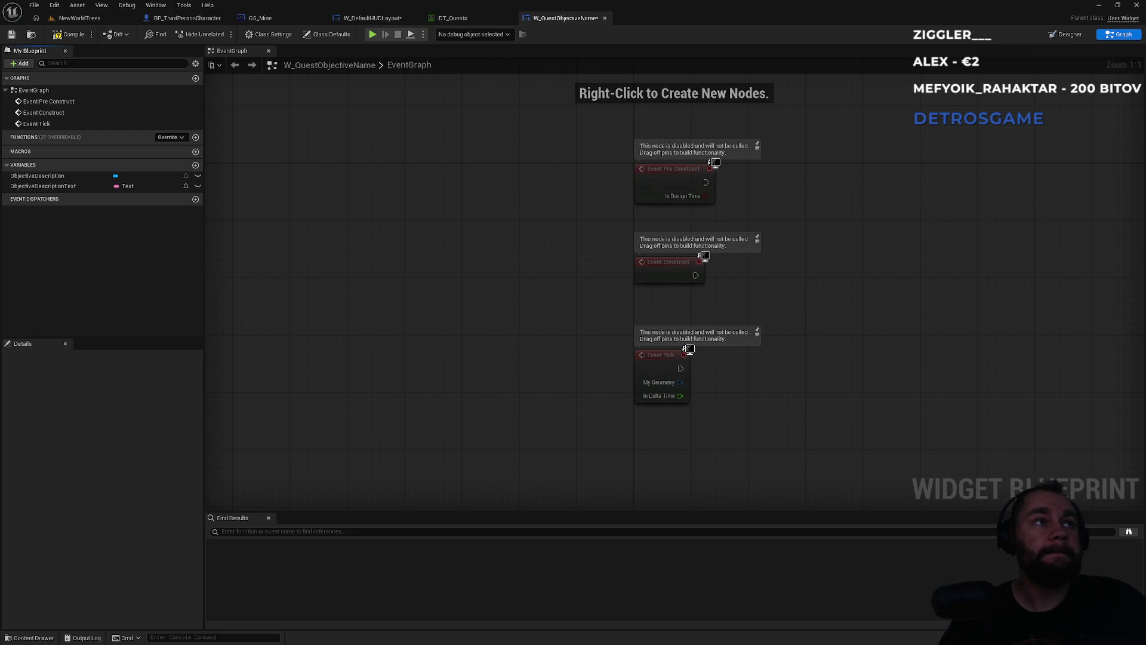
click(103, 186)
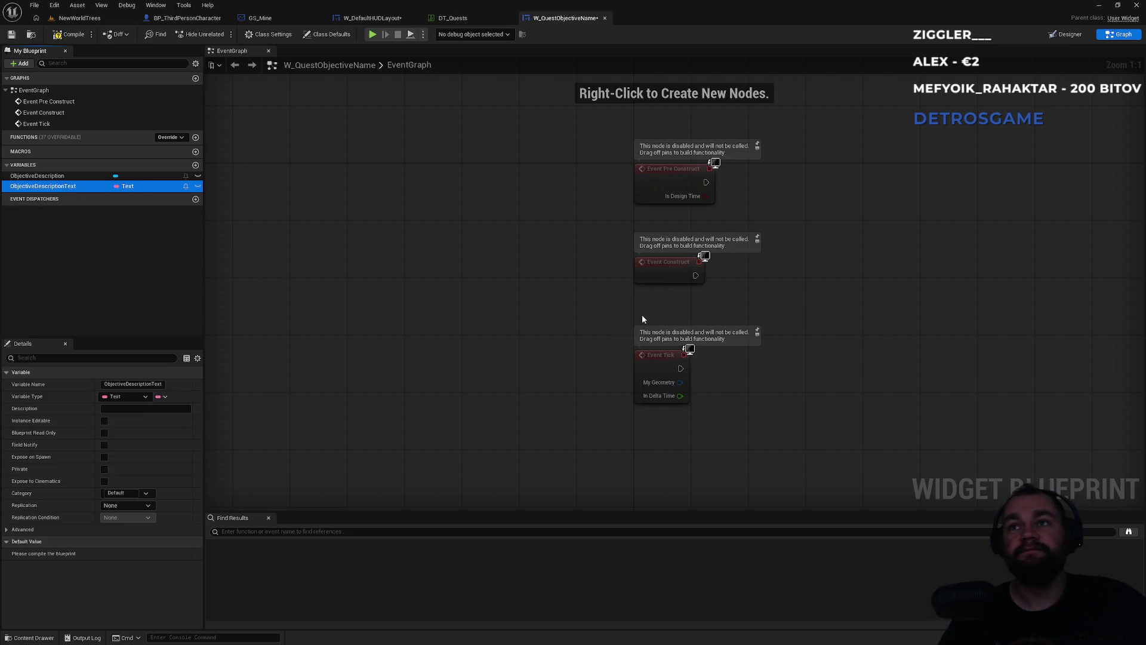
Place ObjectiveDescriptionText and ObjectiveDescription getters and add a SetText (Text) node
mouse_move(54, 186)
mouse_down()
mouse_move(54, 198)
mouse_move(770, 418)
mouse_move(665, 289)
mouse_up()
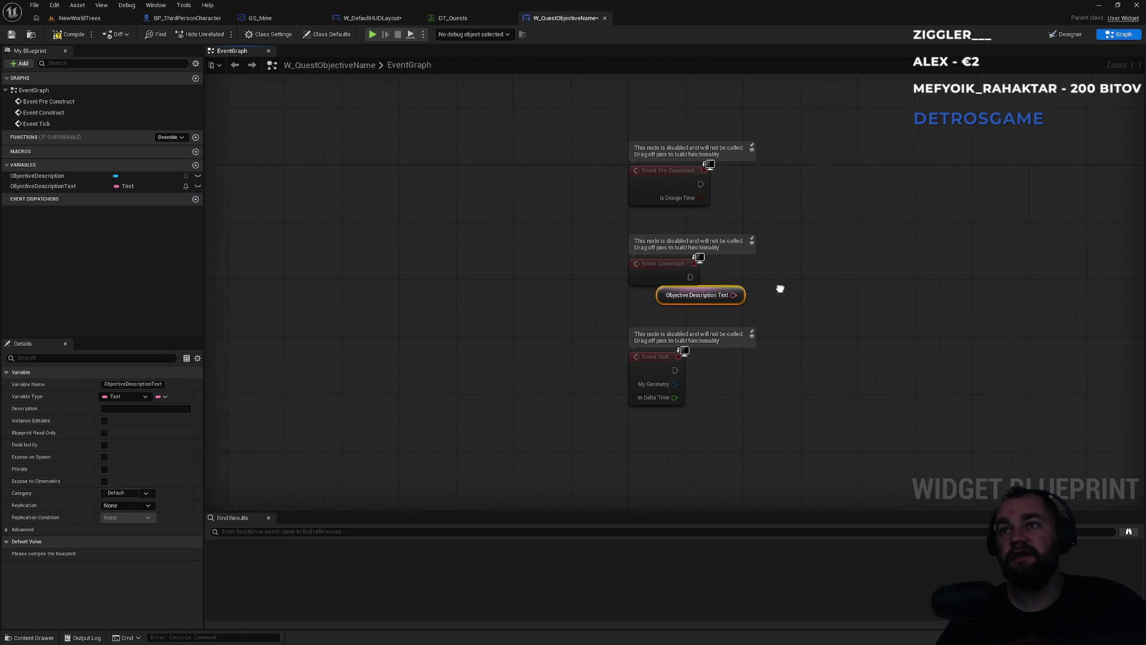
drag(780, 289, 680, 333)
mouse_move(596, 340)
mouse_down()
mouse_move(597, 351)
mouse_move(561, 351)
mouse_move(568, 361)
mouse_up()
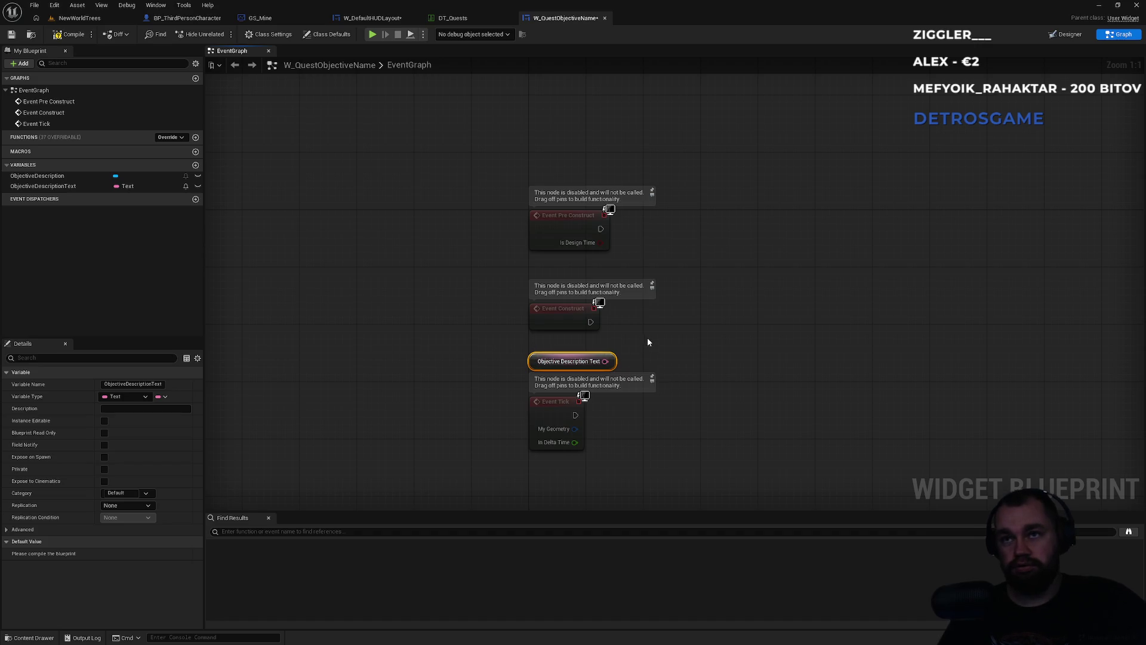
click(393, 308)
mouse_move(37, 176)
mouse_down()
mouse_move(756, 328)
mouse_move(773, 290)
mouse_move(780, 347)
mouse_up()
text(settext)
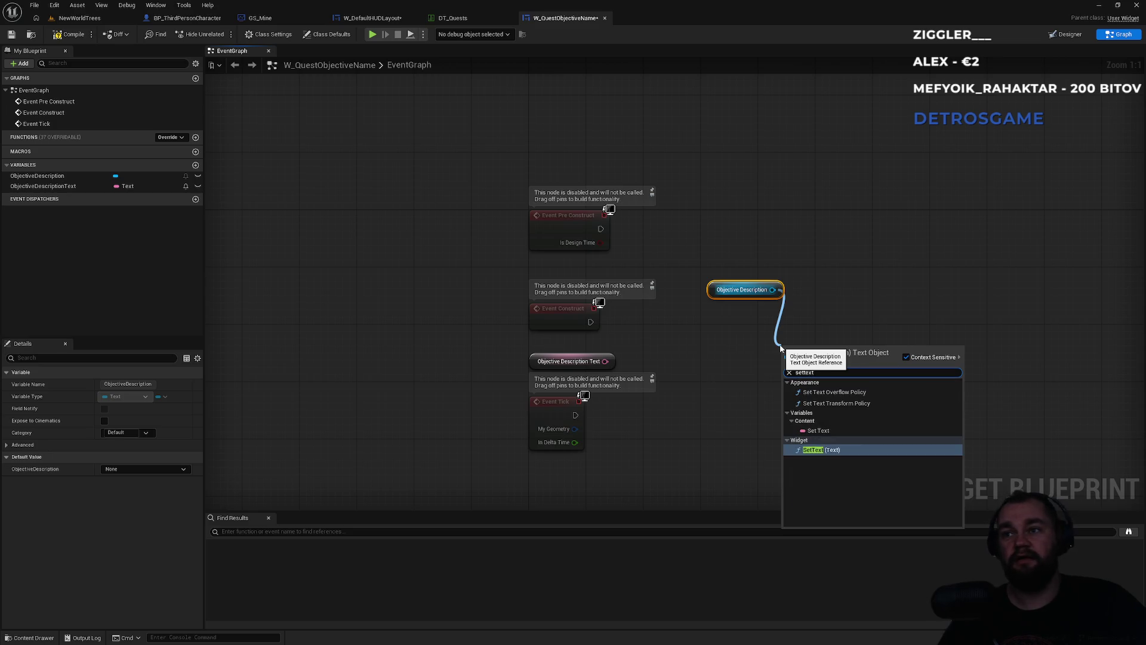
key(Return)
Wire ObjectiveDescriptionText into In Text and Event Construct into SetText, then compile
mouse_move(604, 361)
mouse_down()
mouse_move(805, 396)
mouse_move(584, 335)
mouse_move(591, 322)
mouse_up()
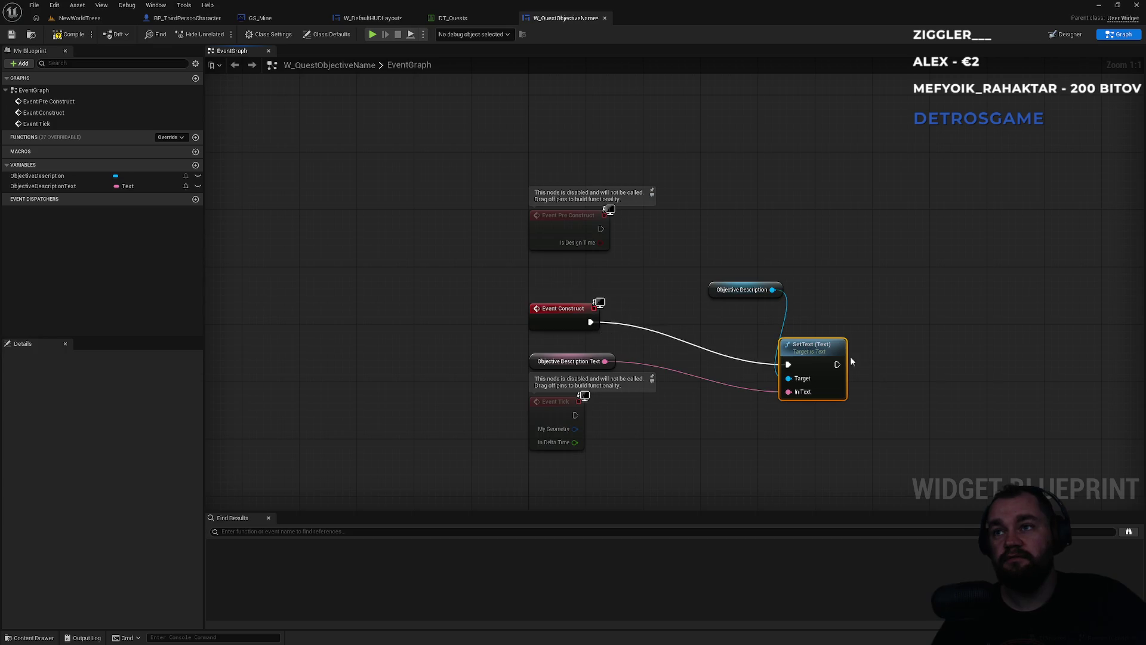
mouse_move(795, 344)
mouse_down()
mouse_move(743, 313)
mouse_move(681, 309)
mouse_up()
ctrl+click(740, 289)
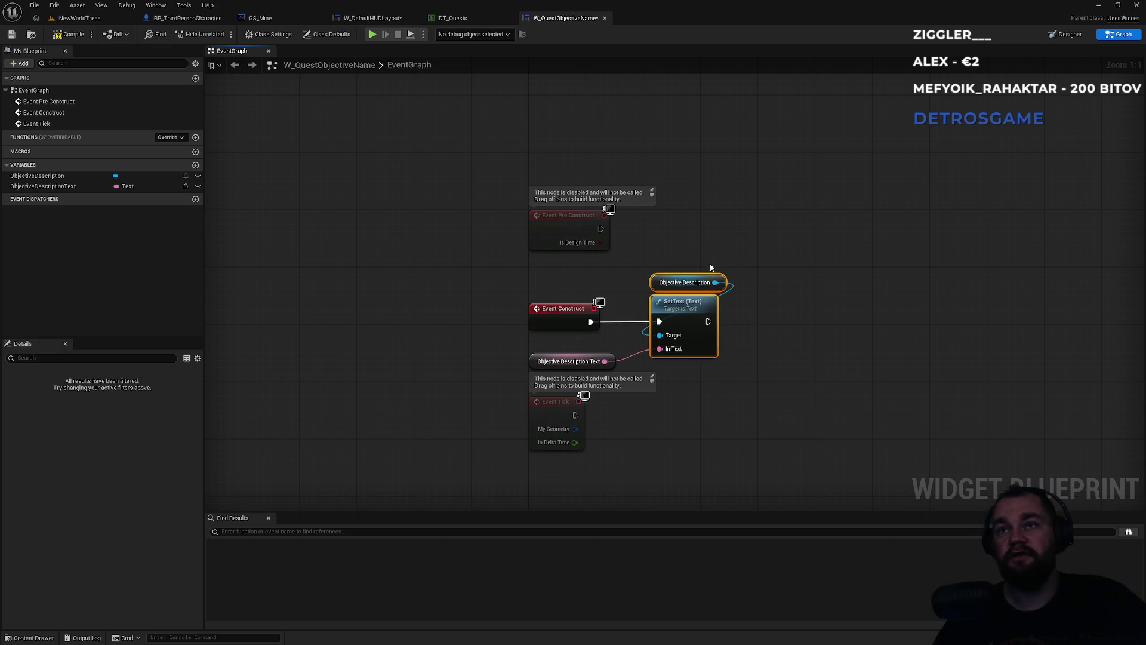
click(530, 359)
drag(529, 359, 529, 343)
click(496, 335)
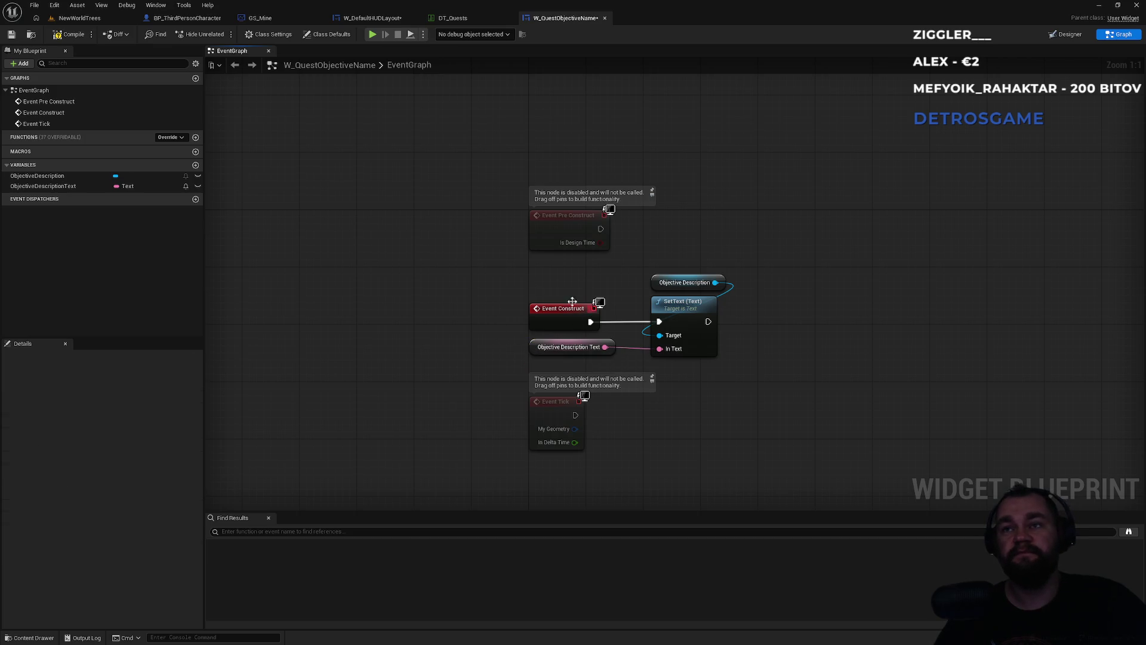
click(69, 34)
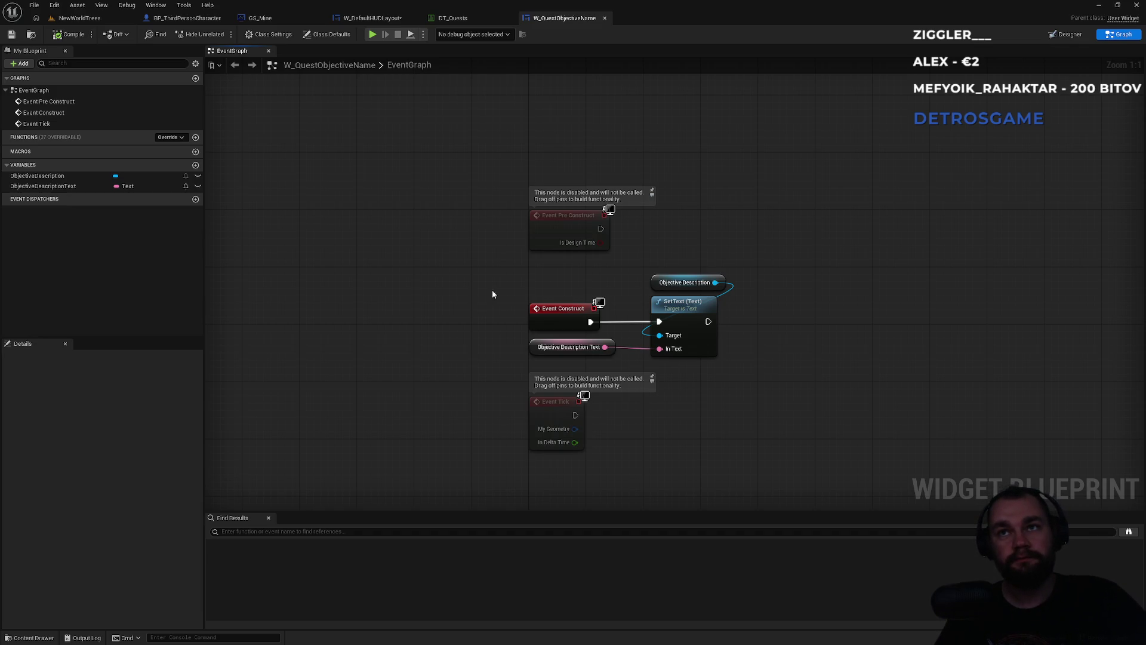
Toggle Expose on Spawn for ObjectiveDescriptionText and return to the W_DefaultHUDLayout graph
click(63, 187)
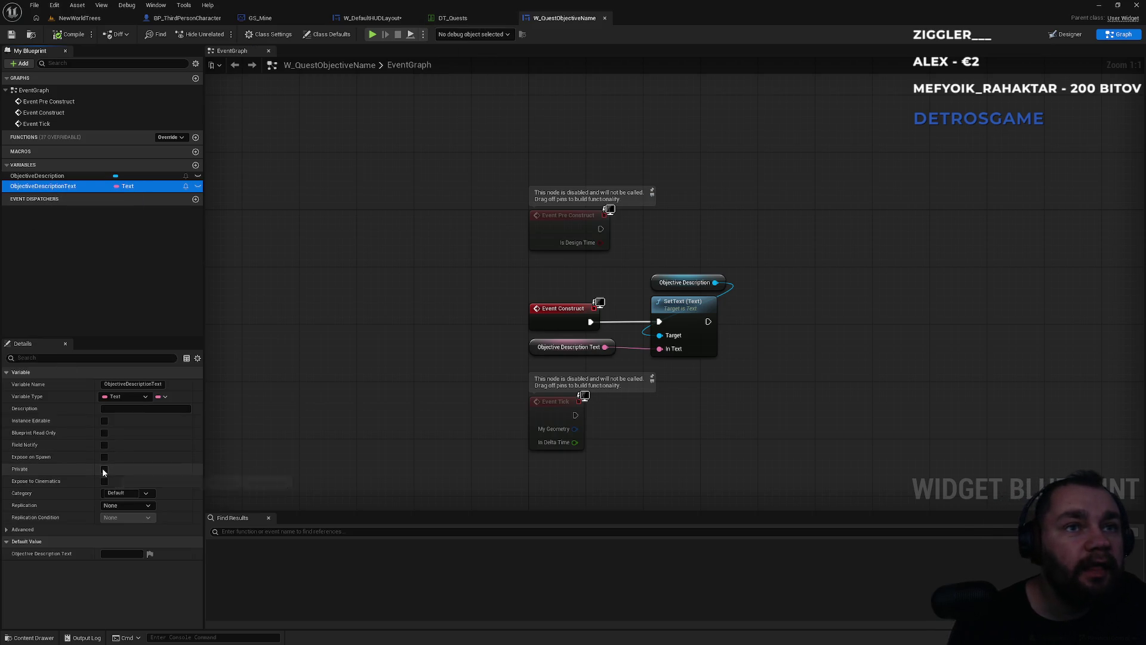
click(105, 457)
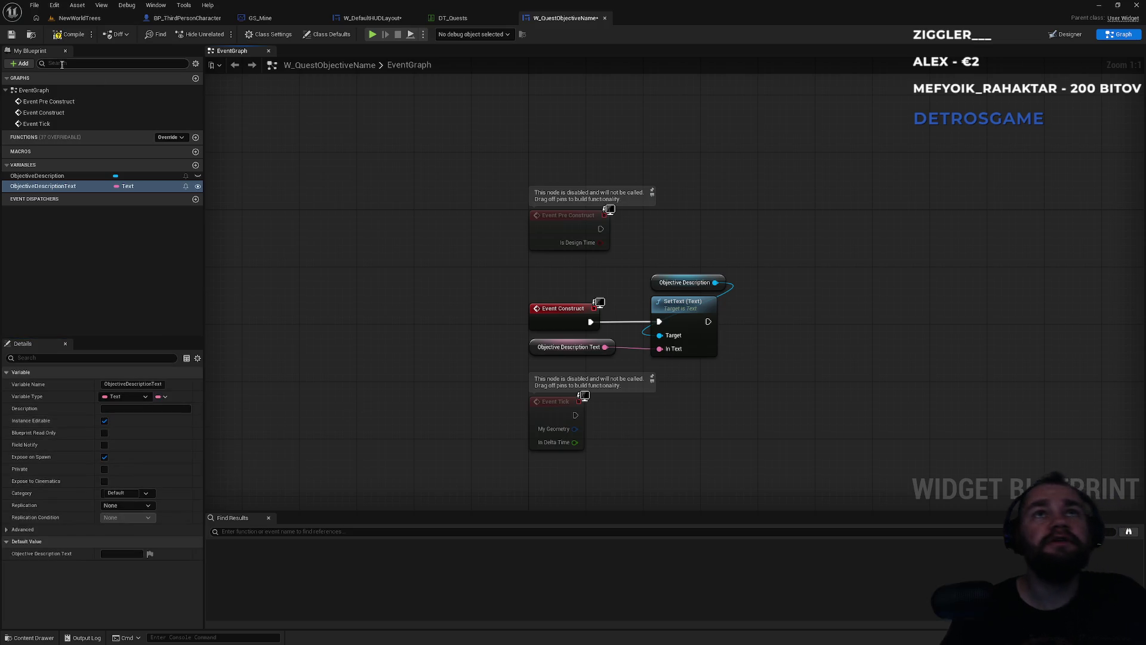
click(105, 457)
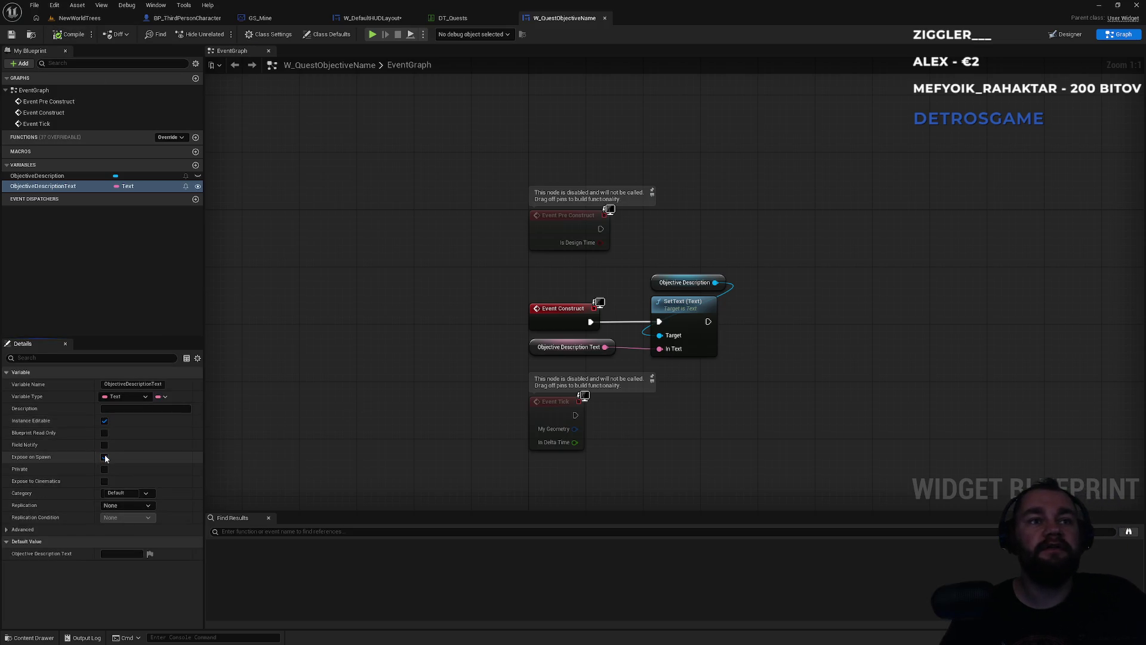
click(460, 19)
click(352, 19)
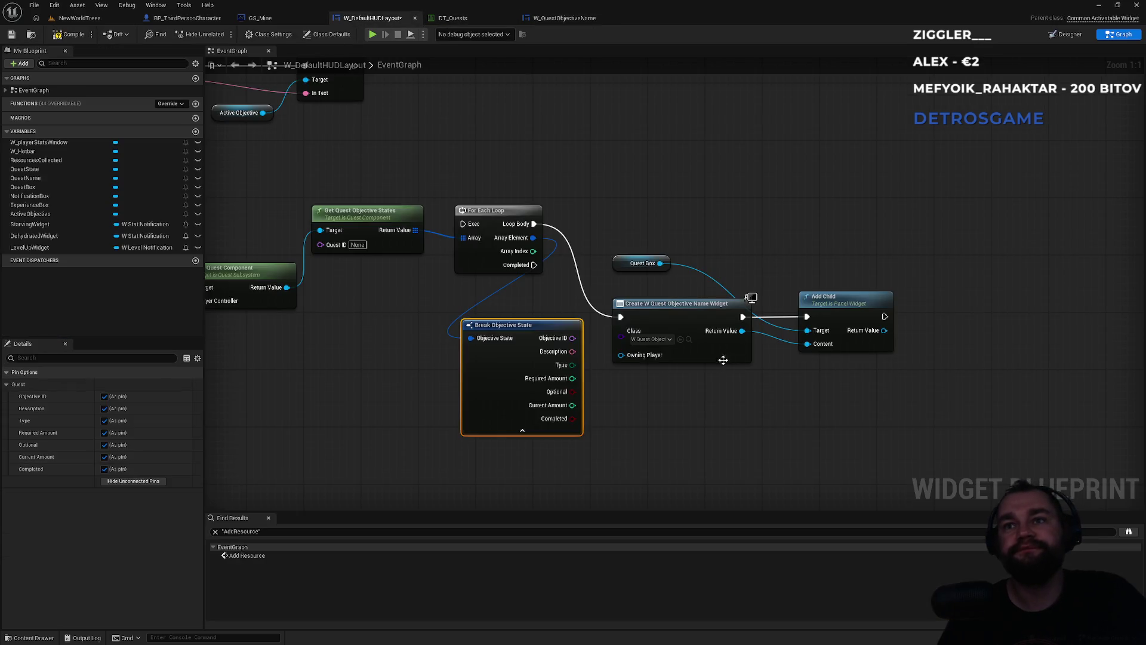
Reset the existing Create Widget node's class to W_QuestObjectiveName
click(689, 317)
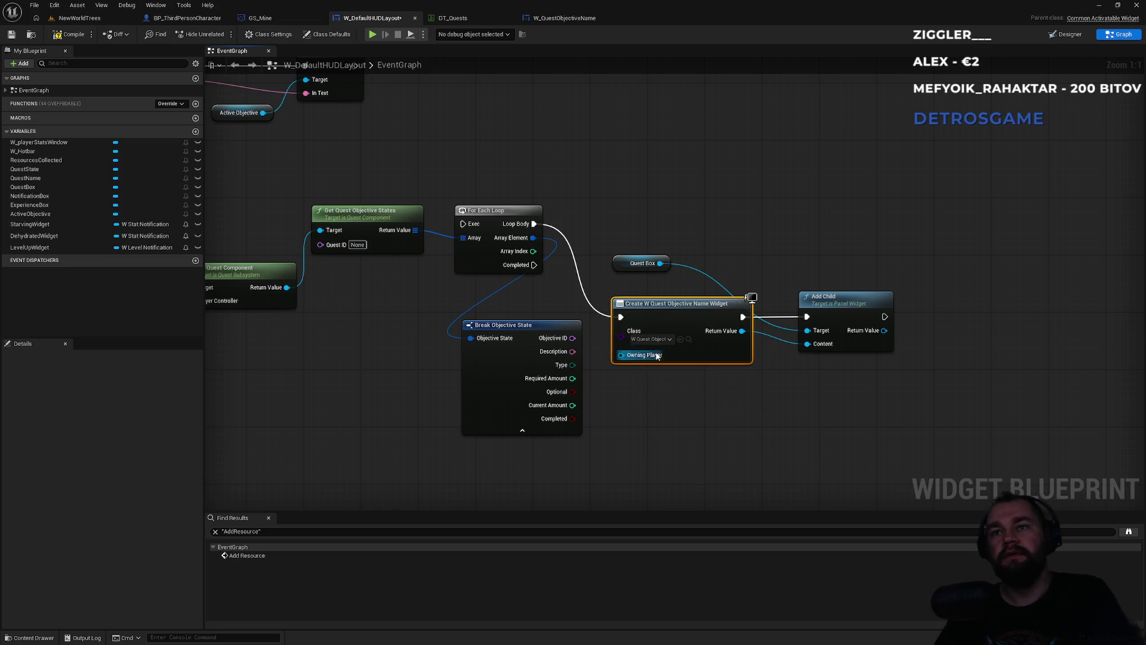
click(667, 341)
click(672, 382)
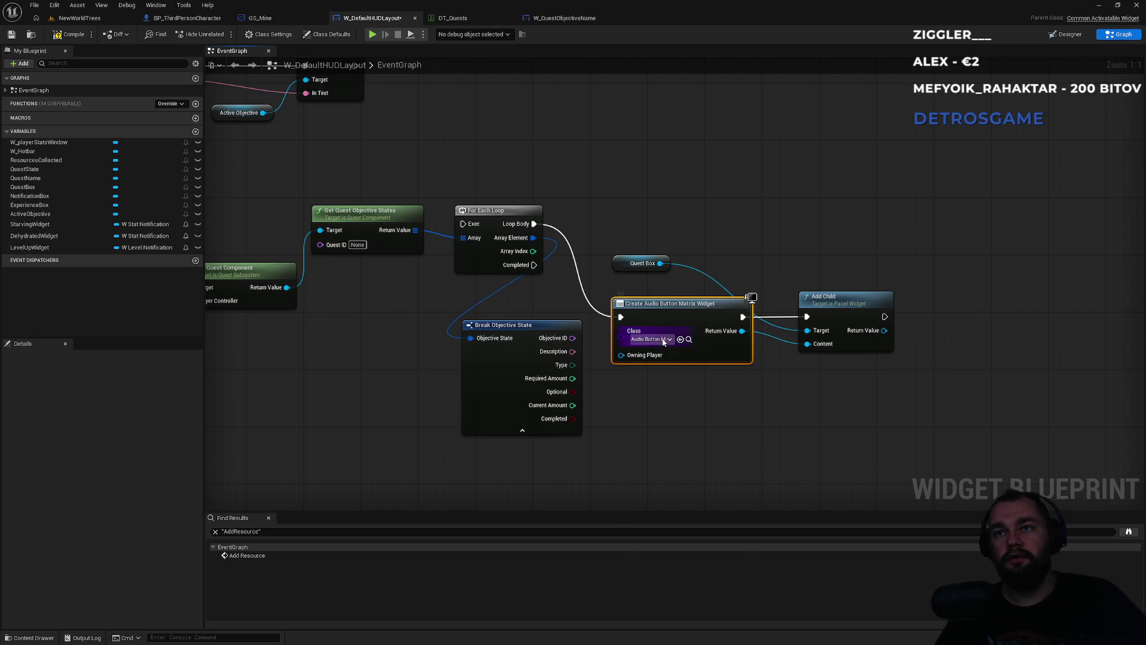
click(663, 340)
text(objec)
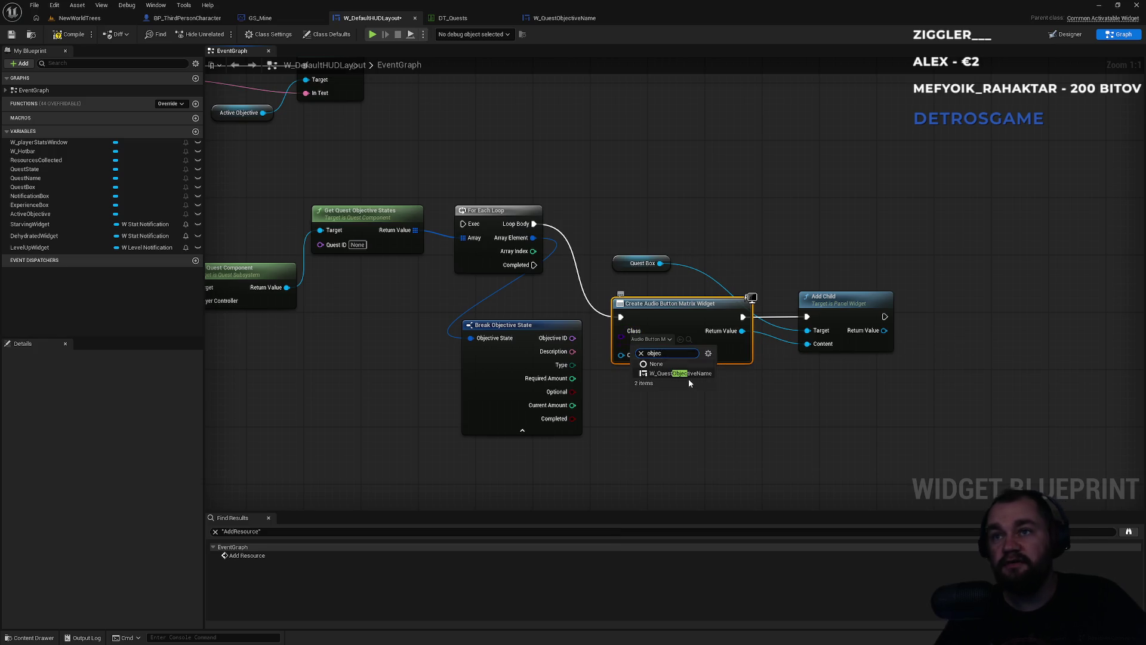
click(671, 372)
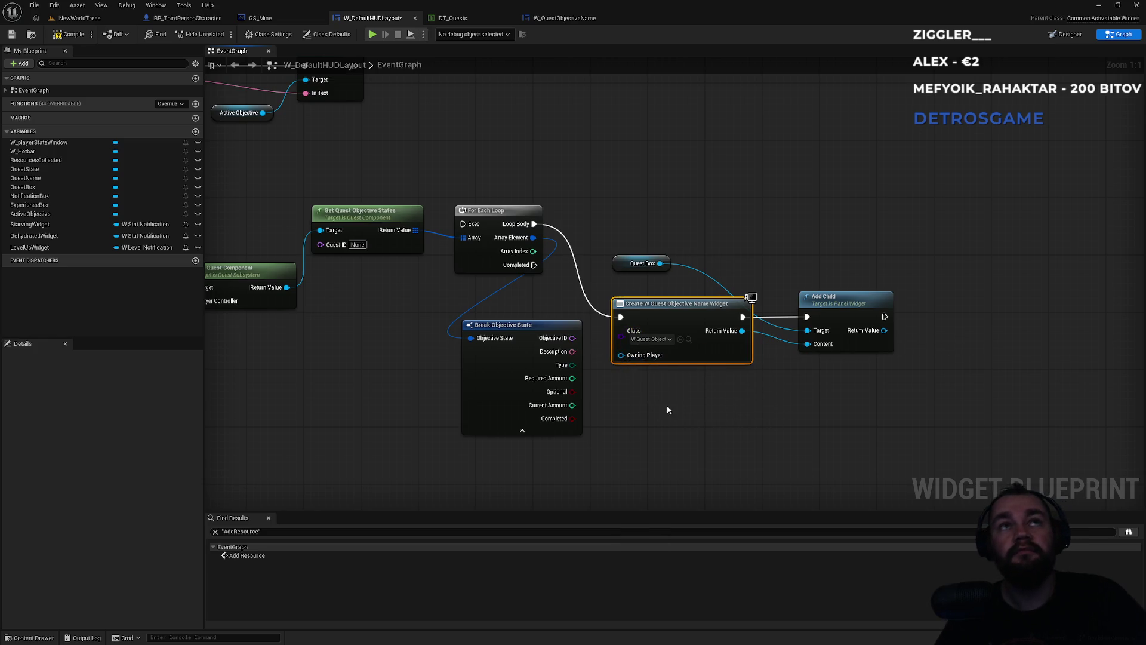
Replace that node with a new unwired Create Widget node of class W_QuestObjectiveName
key(Delete)
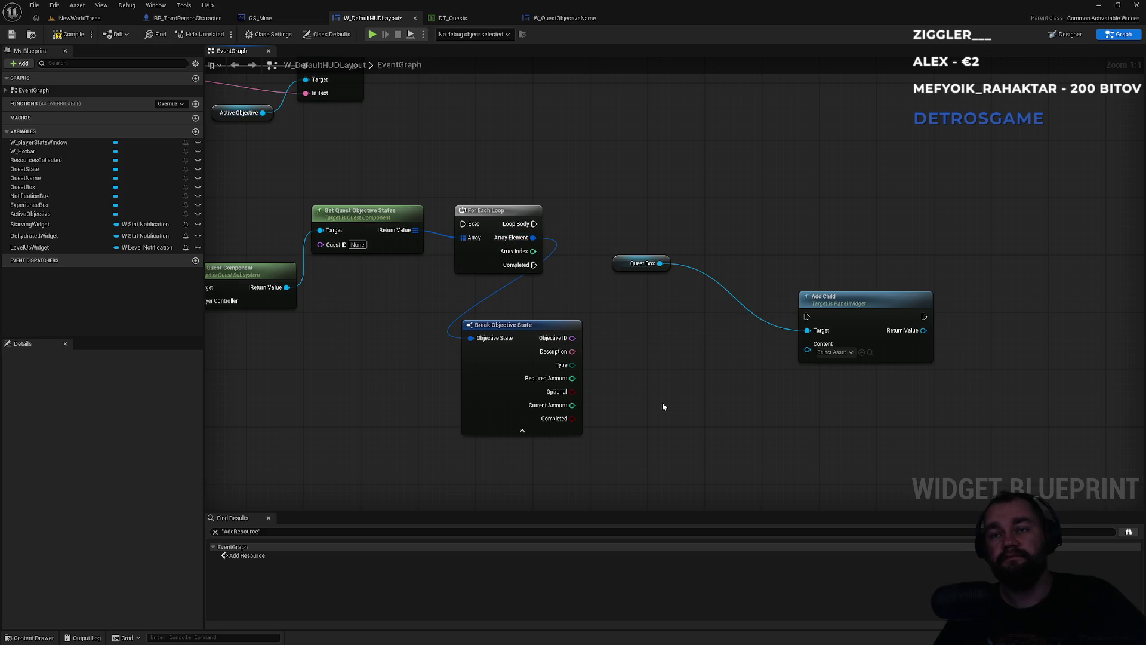
right_click(662, 406)
text(create)
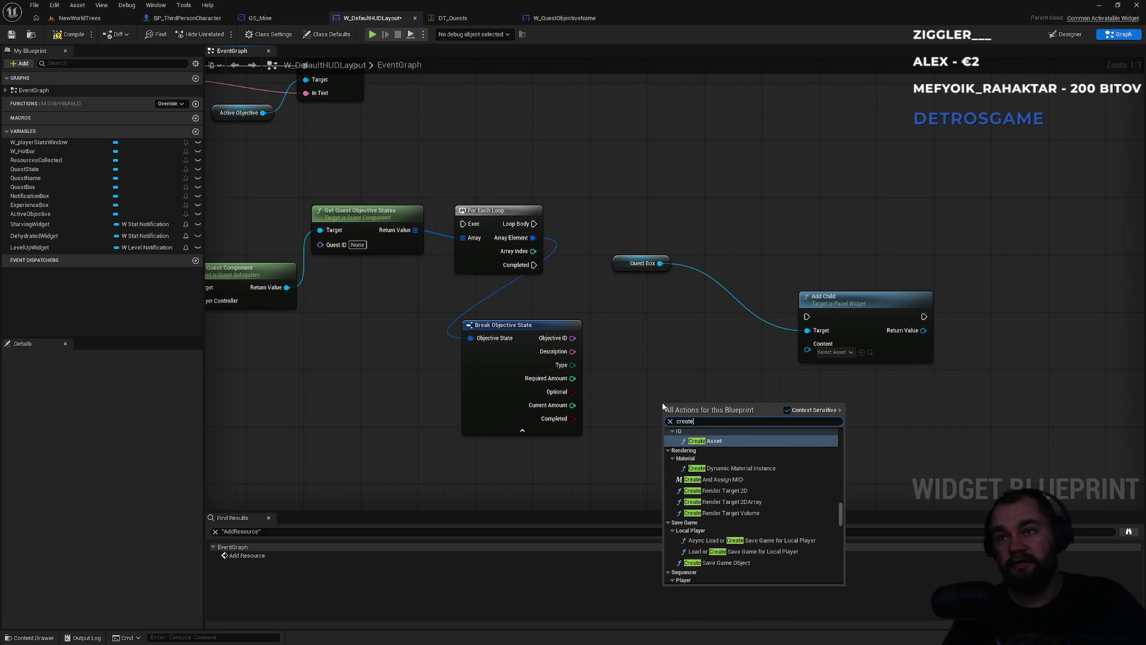
text( widget)
key(Return)
click(696, 442)
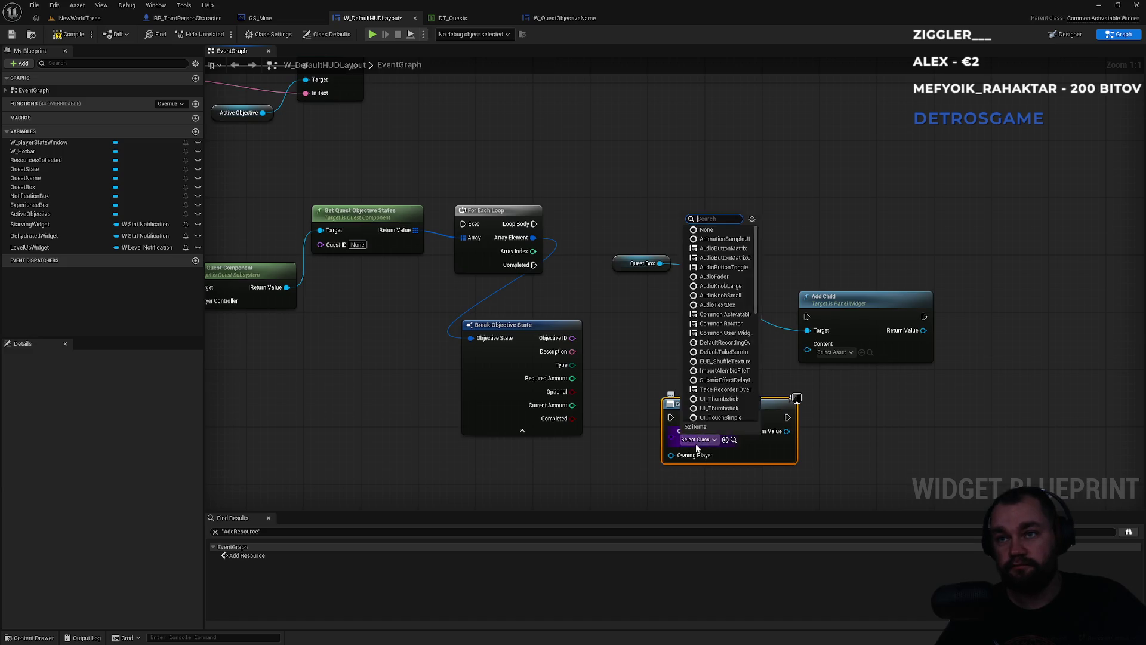
text(obje)
key(Return)
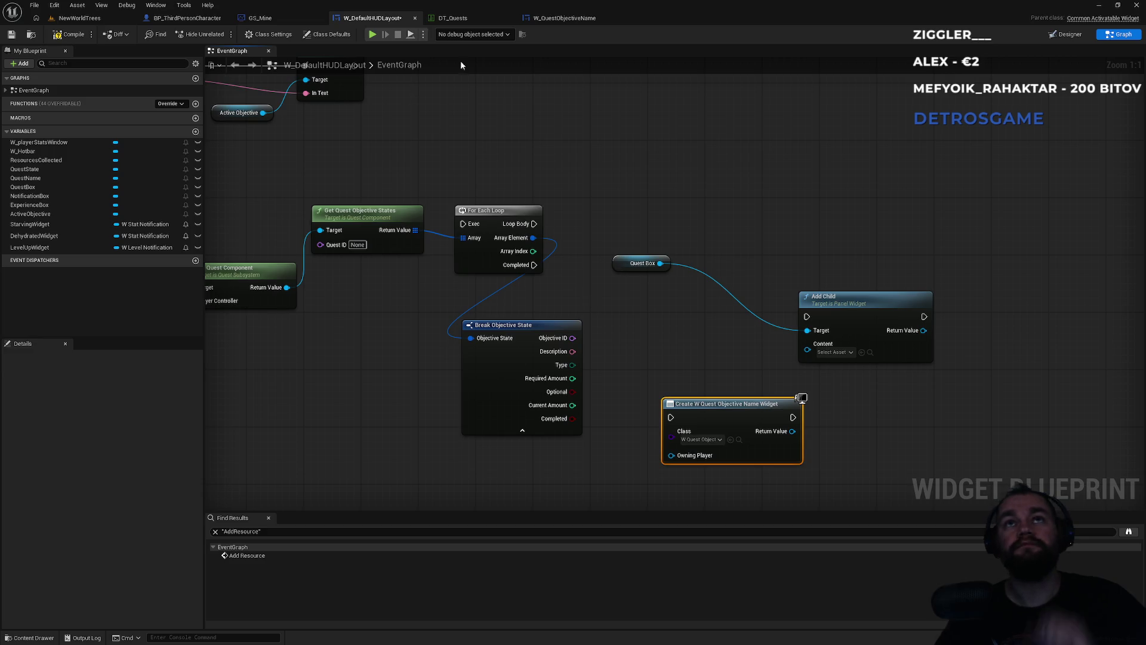
click(551, 23)
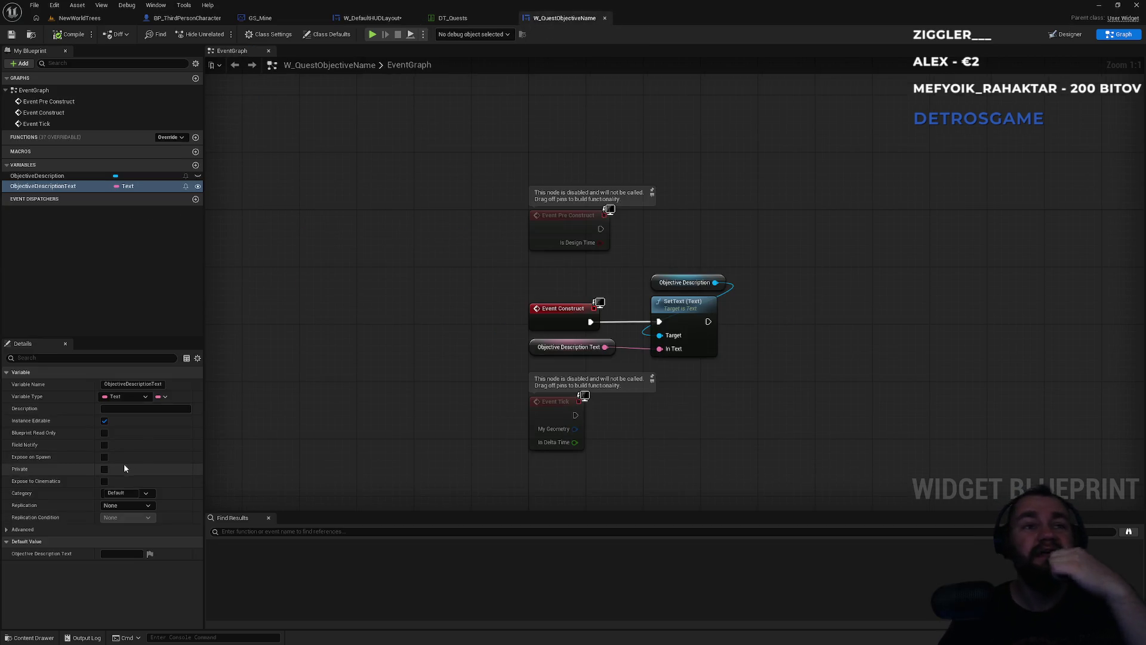
Expose ObjectiveDescriptionText on spawn, then wire Loop Body to Create Widget and its output into Add Child
click(104, 457)
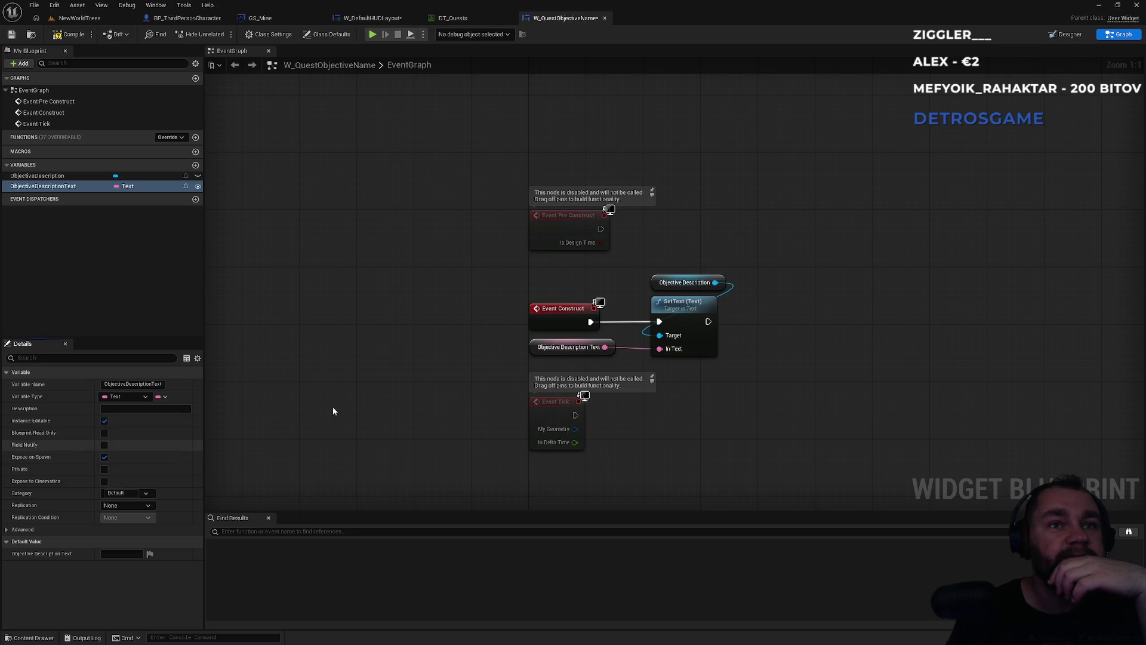
click(370, 18)
drag(715, 420, 672, 334)
mouse_move(533, 224)
mouse_down()
mouse_move(628, 332)
mouse_move(602, 367)
mouse_move(628, 383)
mouse_up()
click(650, 390)
mouse_move(749, 330)
mouse_down()
mouse_move(807, 316)
mouse_move(750, 346)
mouse_up()
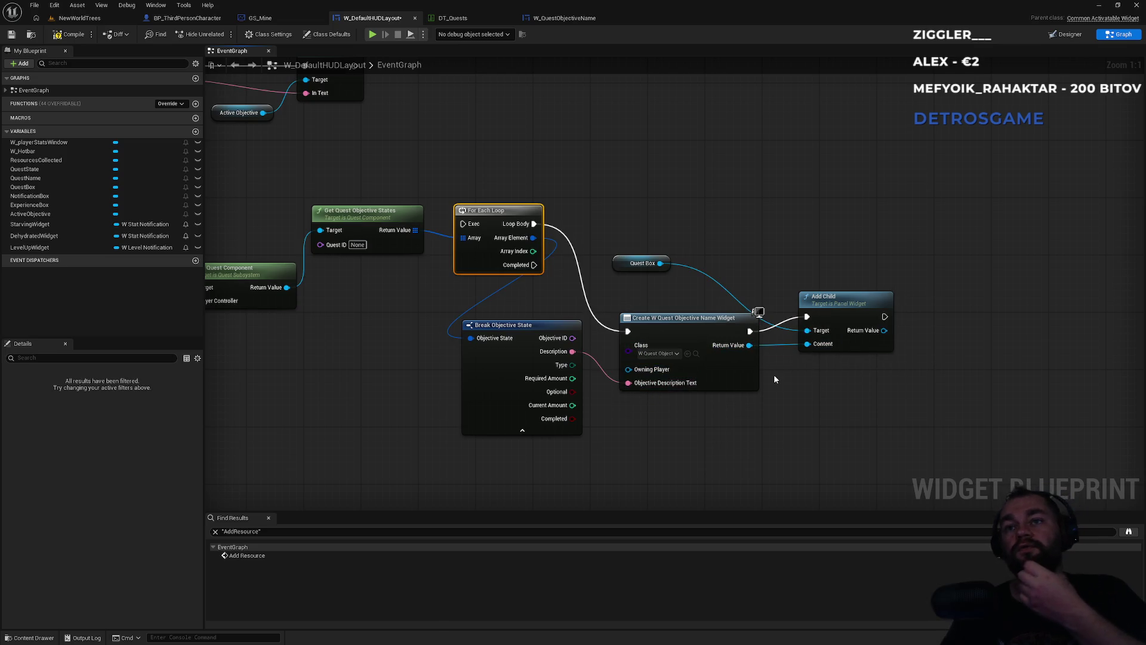
drag(425, 330, 615, 384)
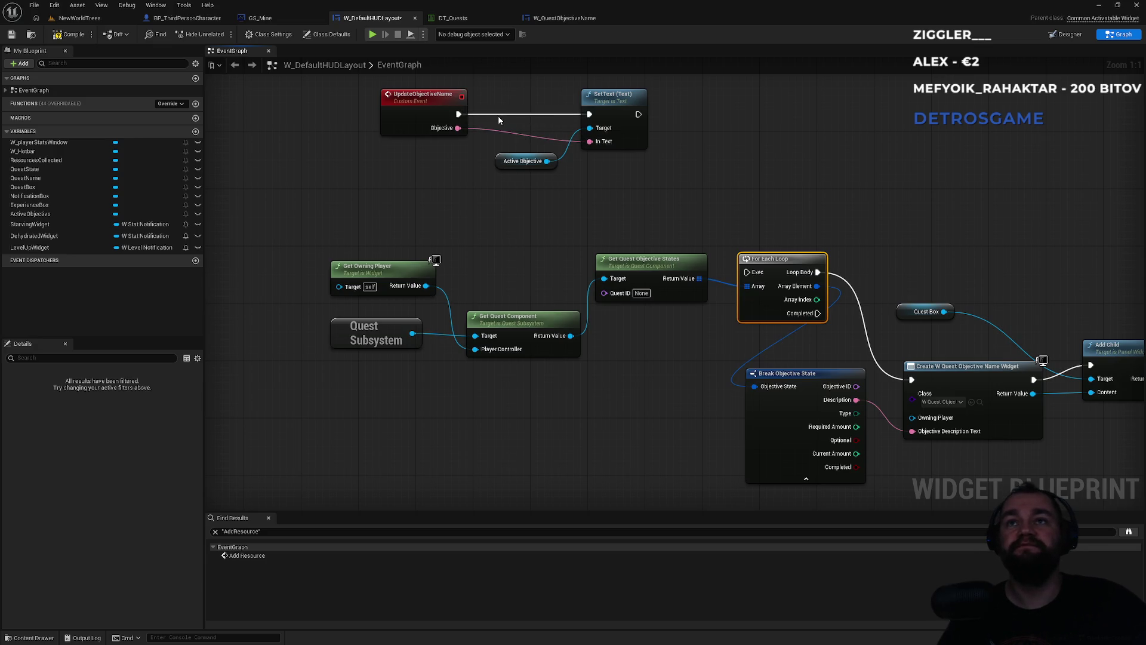
Reroute UpdateObjectiveName's exec from SetText to the For Each Loop, then locate the compile error node
alt+click(457, 115)
drag(457, 114, 748, 273)
drag(646, 221, 624, 279)
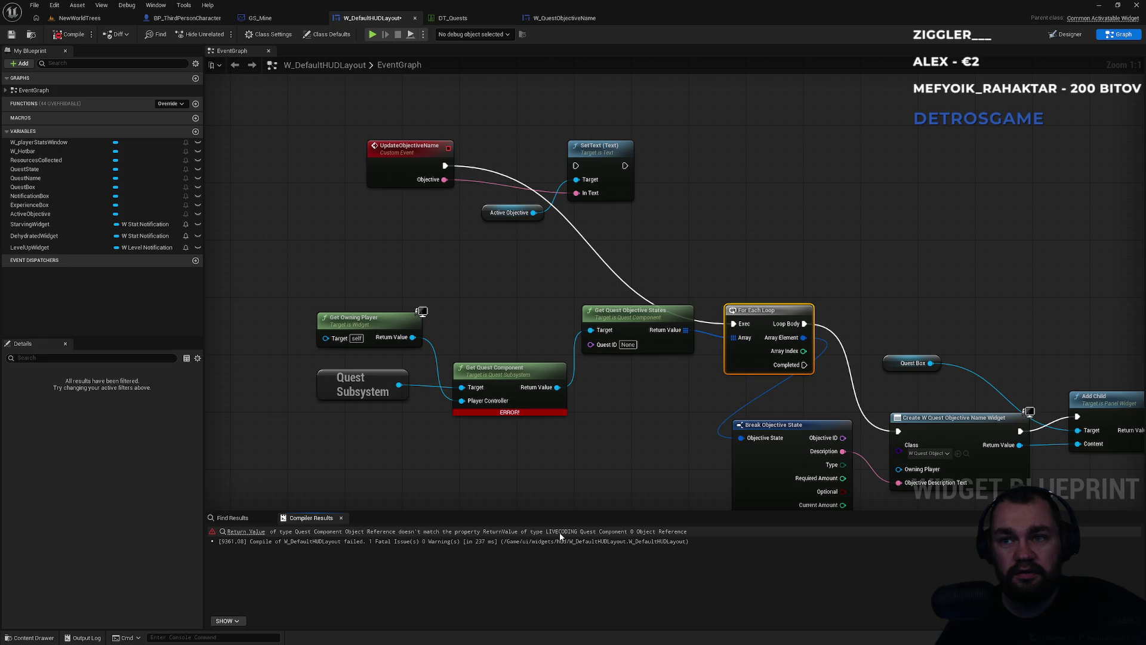
click(246, 532)
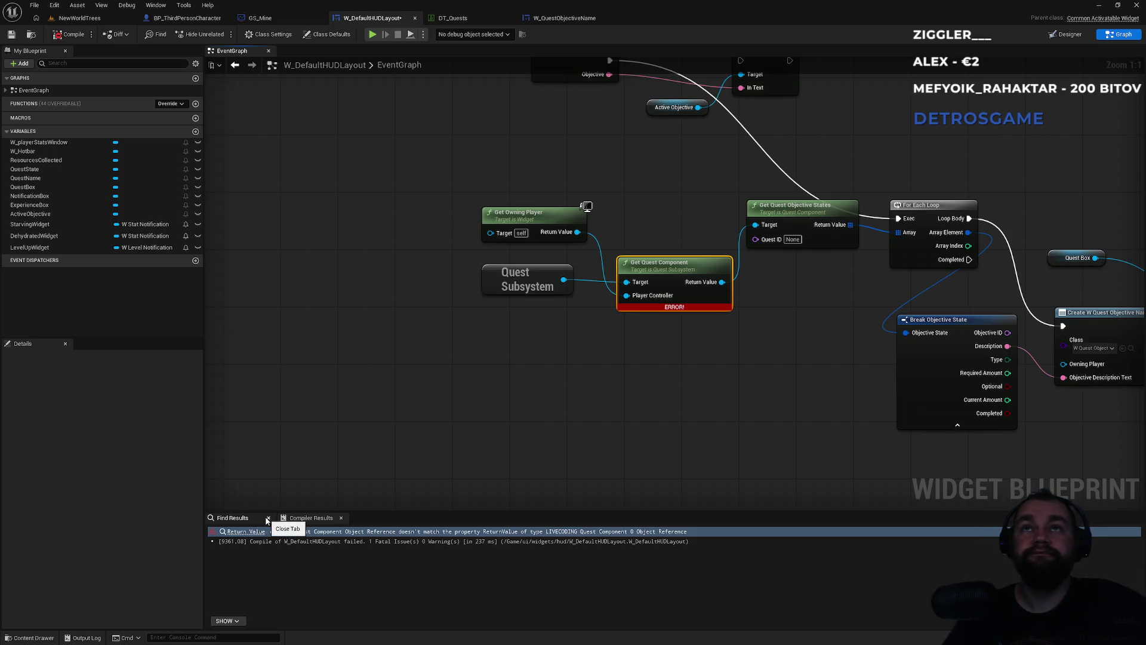
mouse_move(411, 236)
mouse_down()
mouse_move(415, 256)
mouse_move(358, 372)
mouse_up()
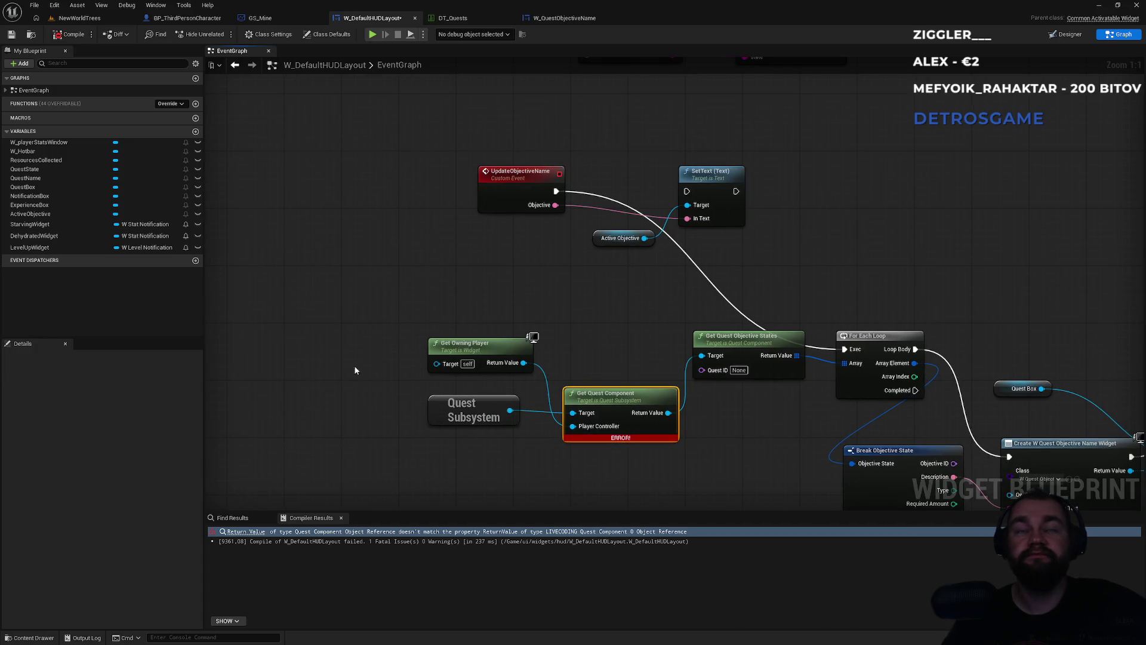
scroll(357, 344, down, 5)
scroll(323, 221, up, 3)
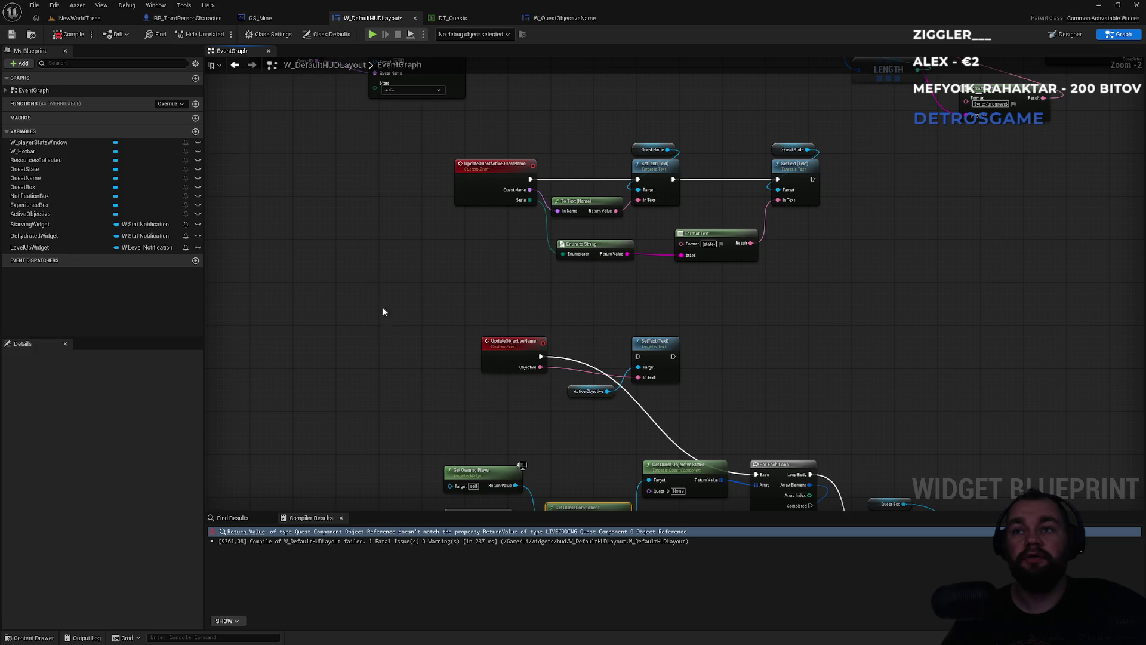
mouse_move(382, 310)
mouse_down()
mouse_move(386, 178)
mouse_move(421, 391)
mouse_move(527, 420)
mouse_move(521, 456)
mouse_up()
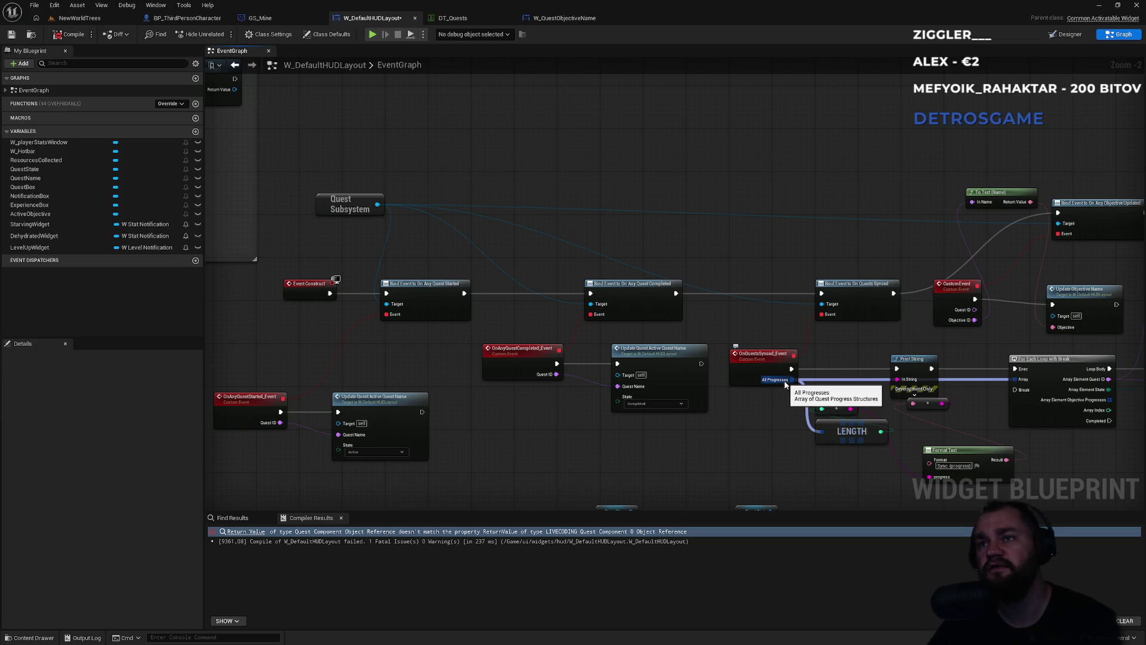
drag(779, 352, 617, 307)
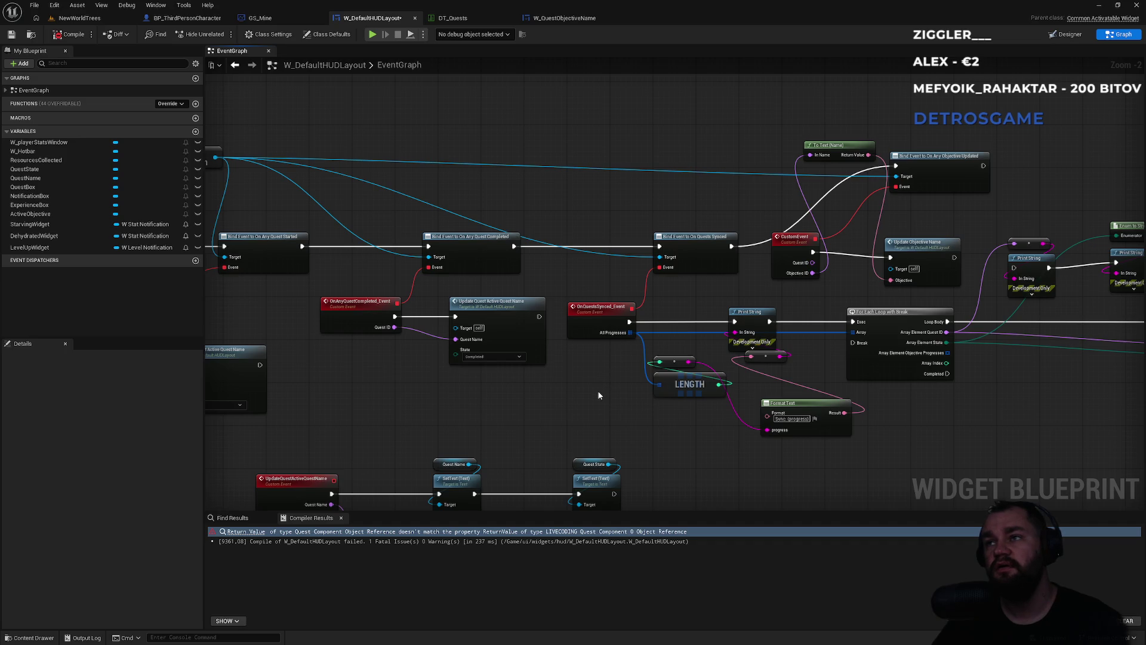
mouse_move(557, 404)
mouse_down()
mouse_move(661, 428)
mouse_move(585, 313)
mouse_move(495, 287)
mouse_up()
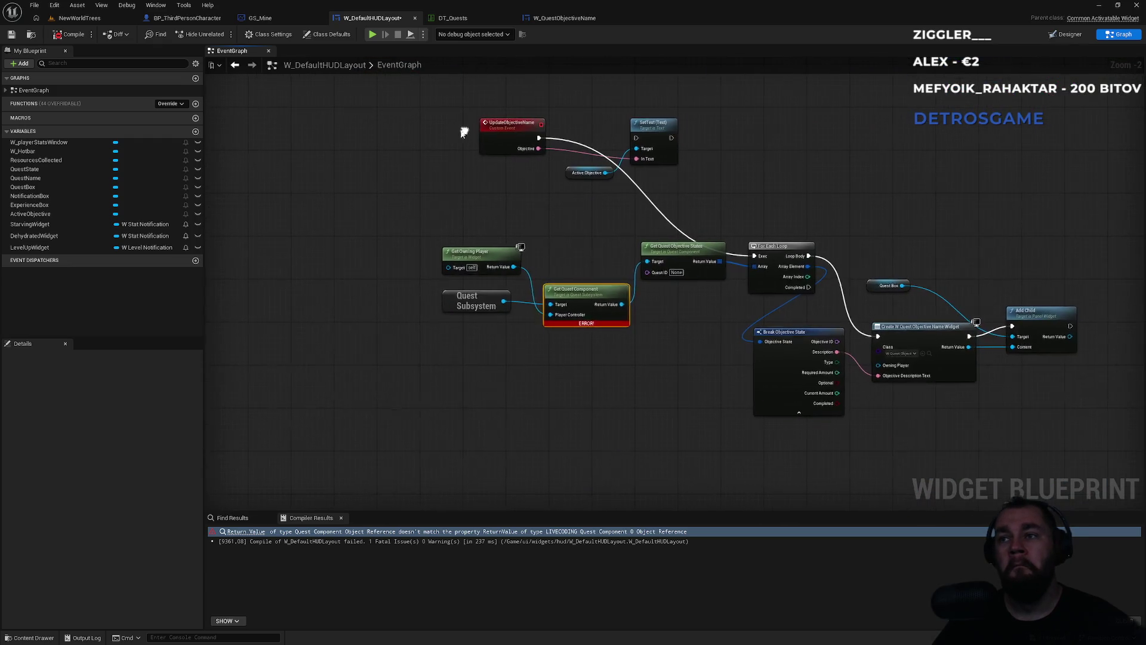
mouse_move(582, 325)
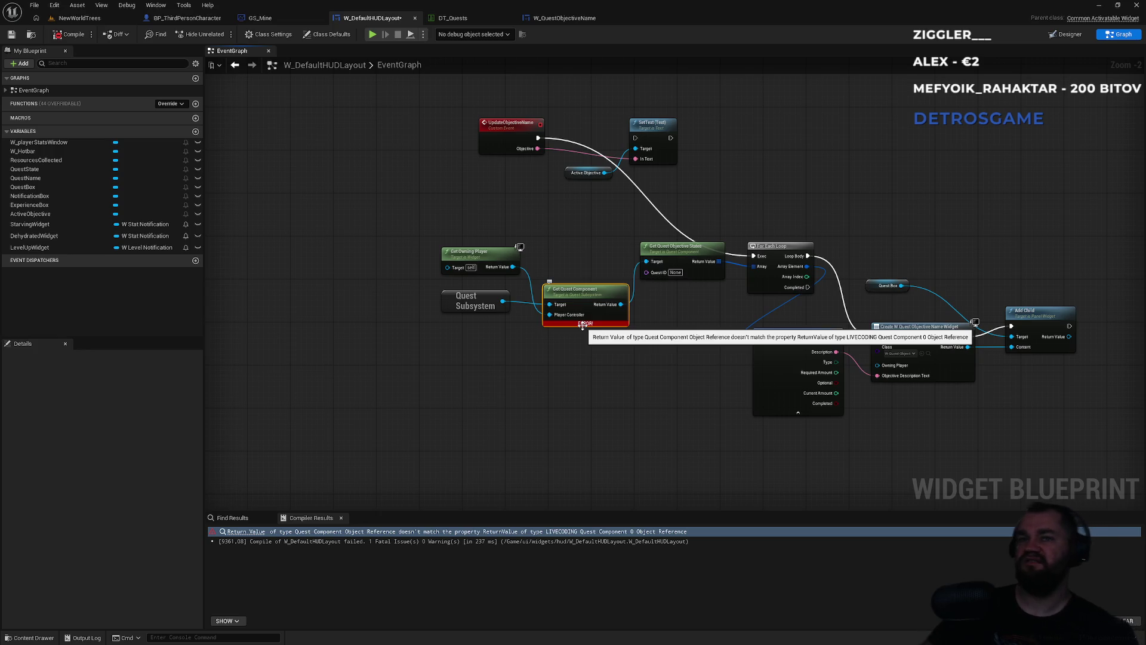
drag(513, 267, 545, 345)
text(ques)
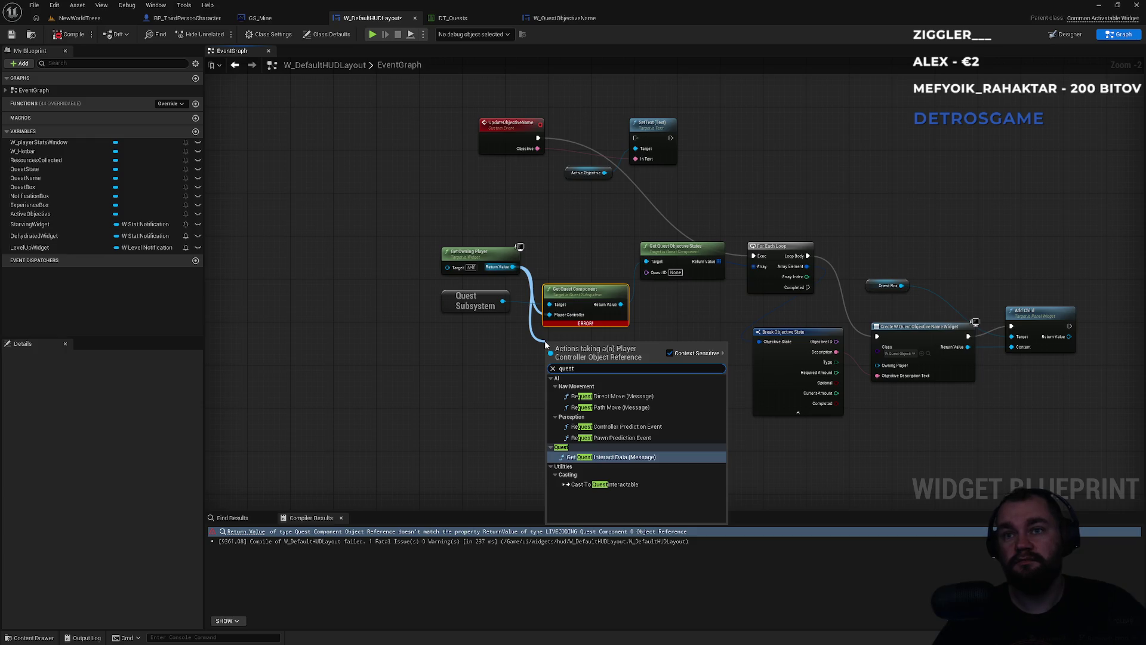
text(t)
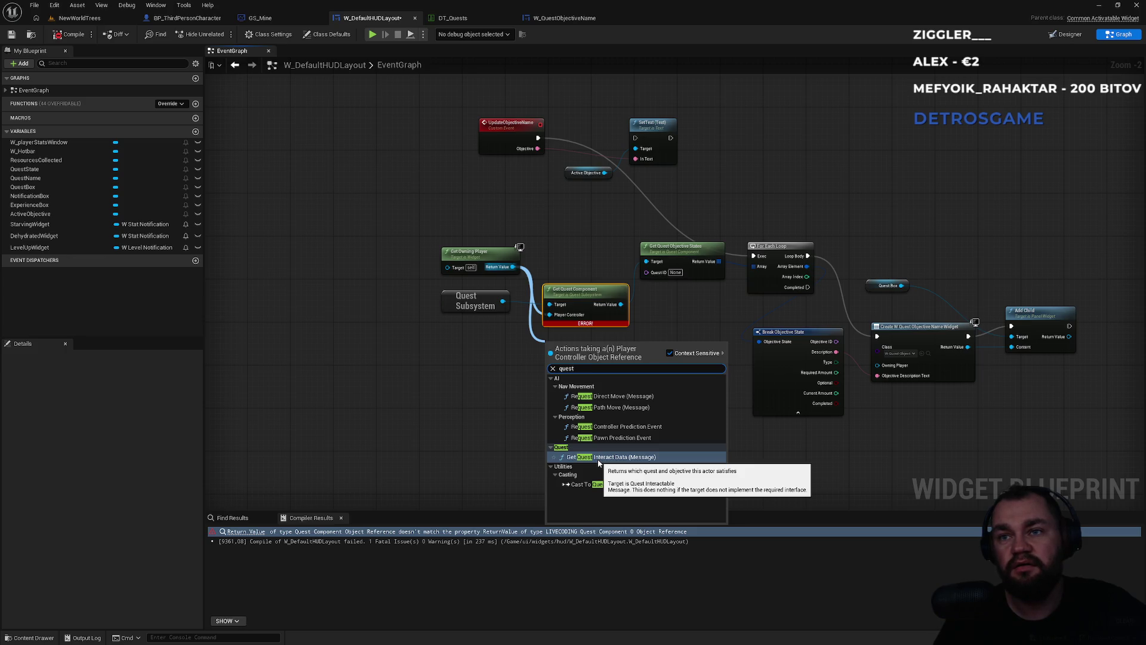
click(536, 440)
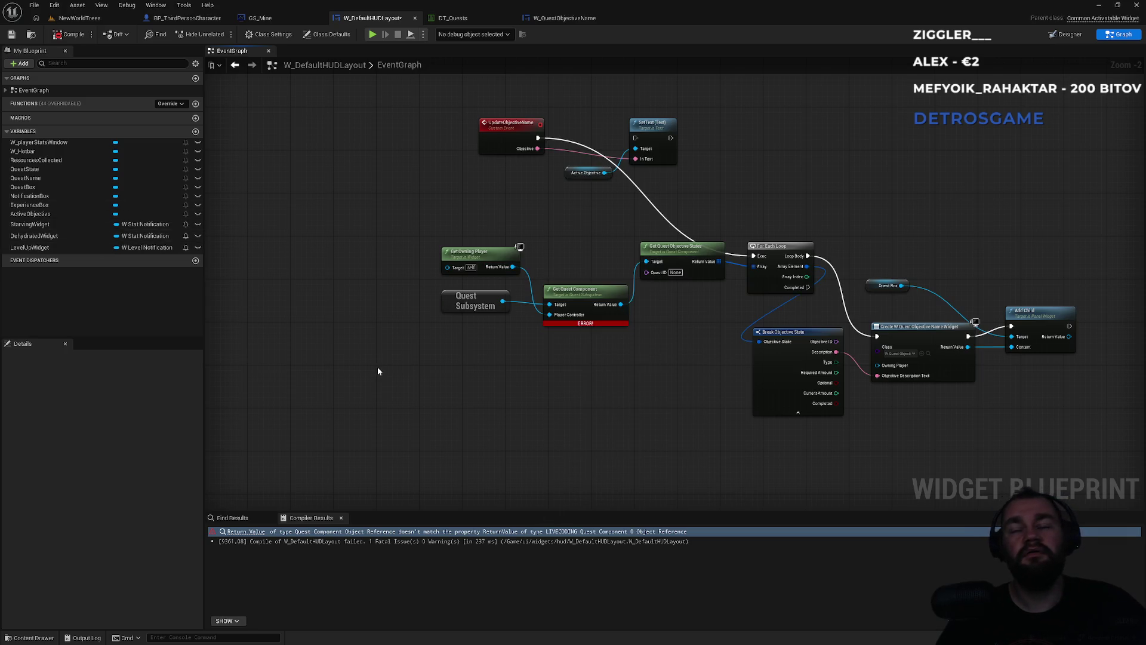
key(alt+Tab)
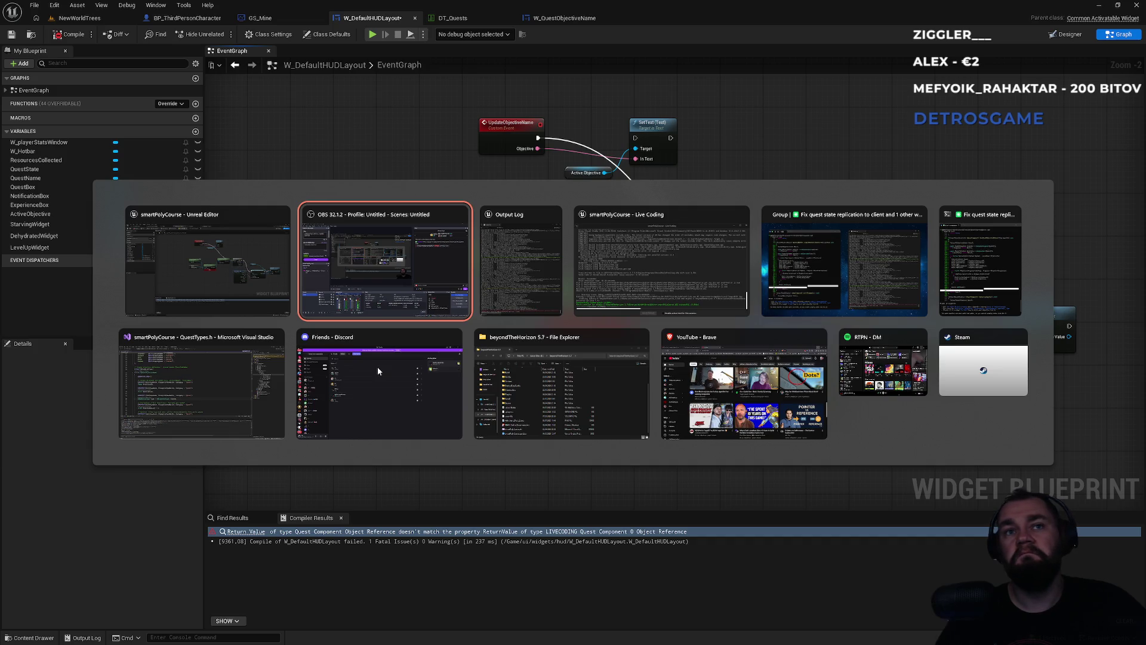
Search QuestComponent.cpp in Visual Studio for 'getquesti' and 'intera'
click(210, 389)
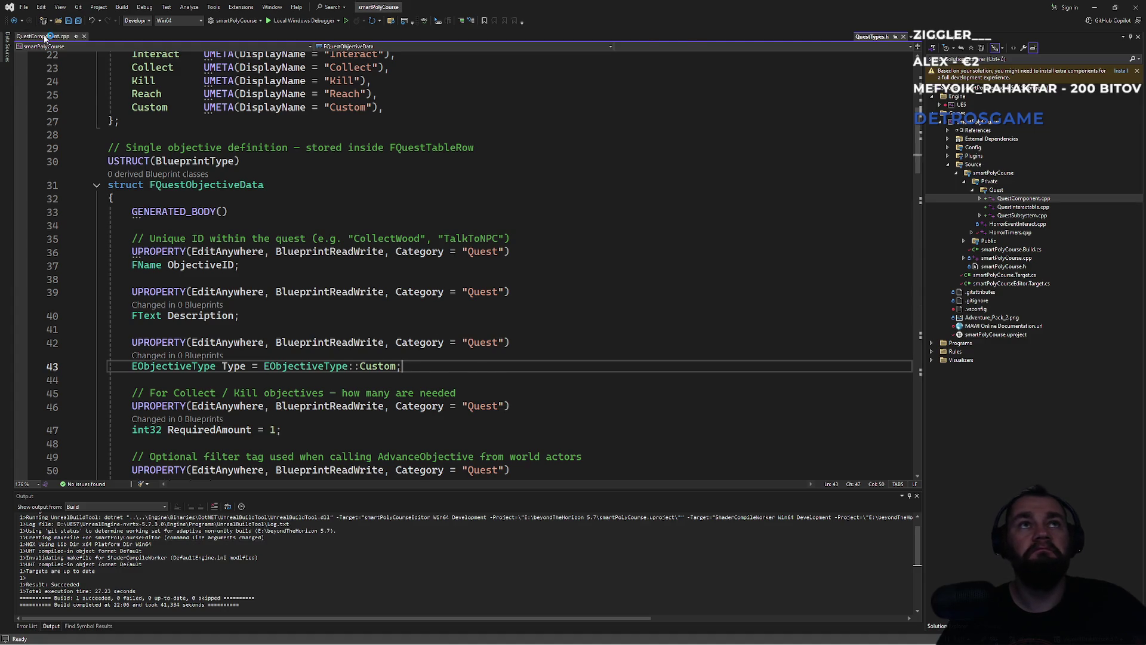
click(43, 36)
key(ctrl+f)
text(getquesti)
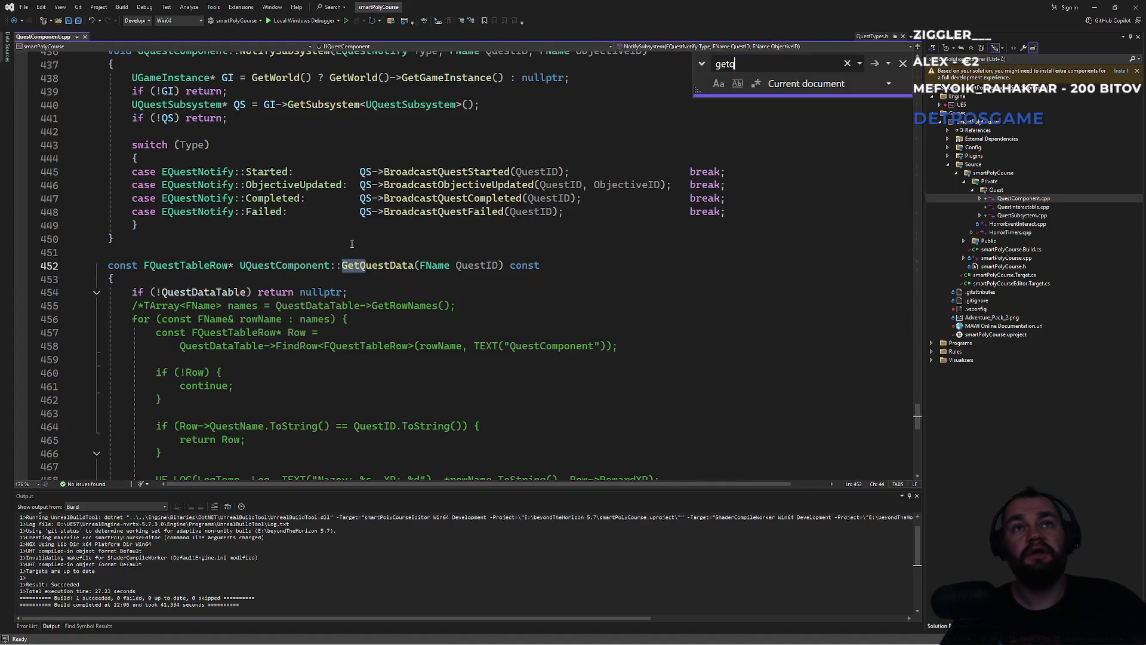
key(ctrl+a)
text(i)
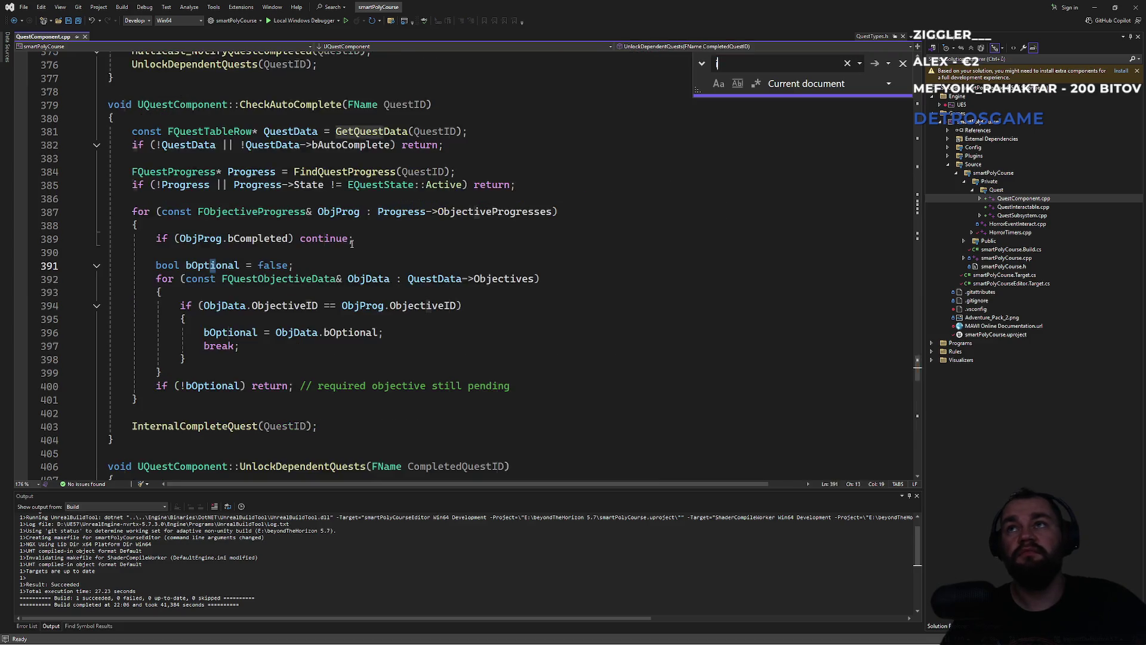
text(nteract)
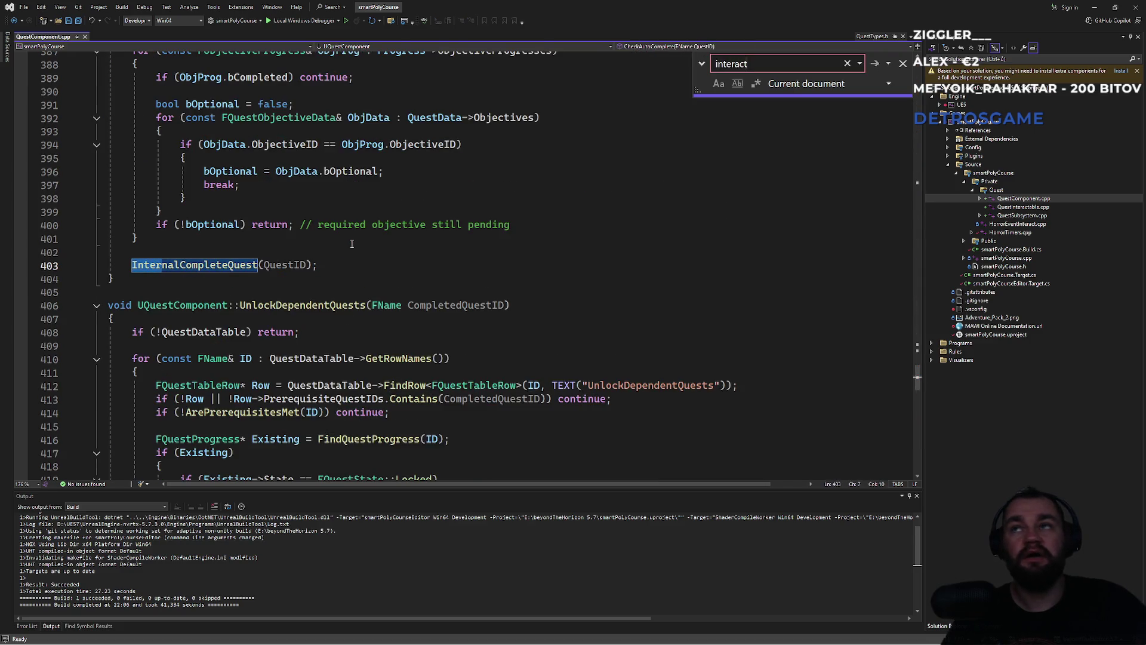
key(Escape)
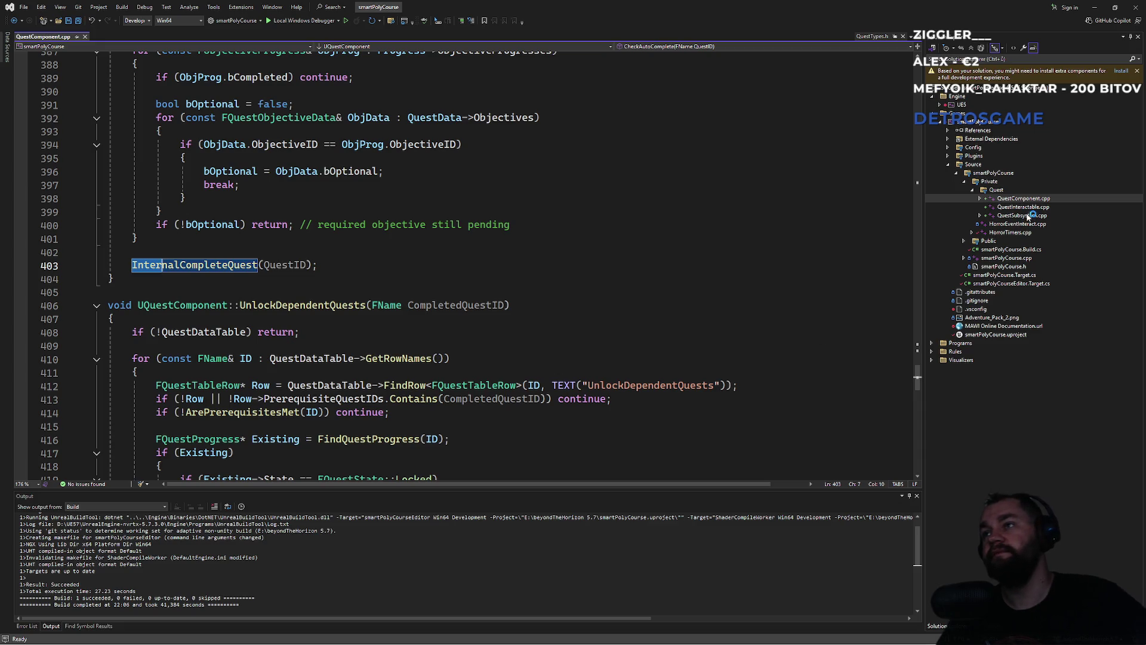
Inspect the GetQuestInteractData declaration in QuestInteractable.h, then return to Unreal Editor
double_click(1034, 208)
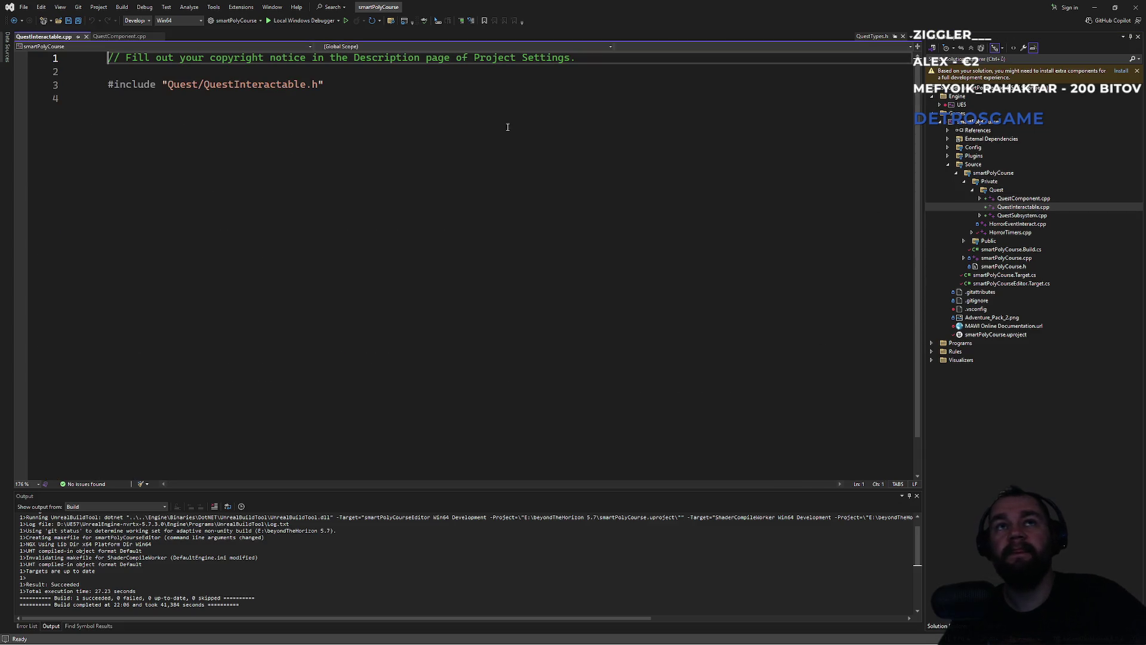
ctrl+click(241, 85)
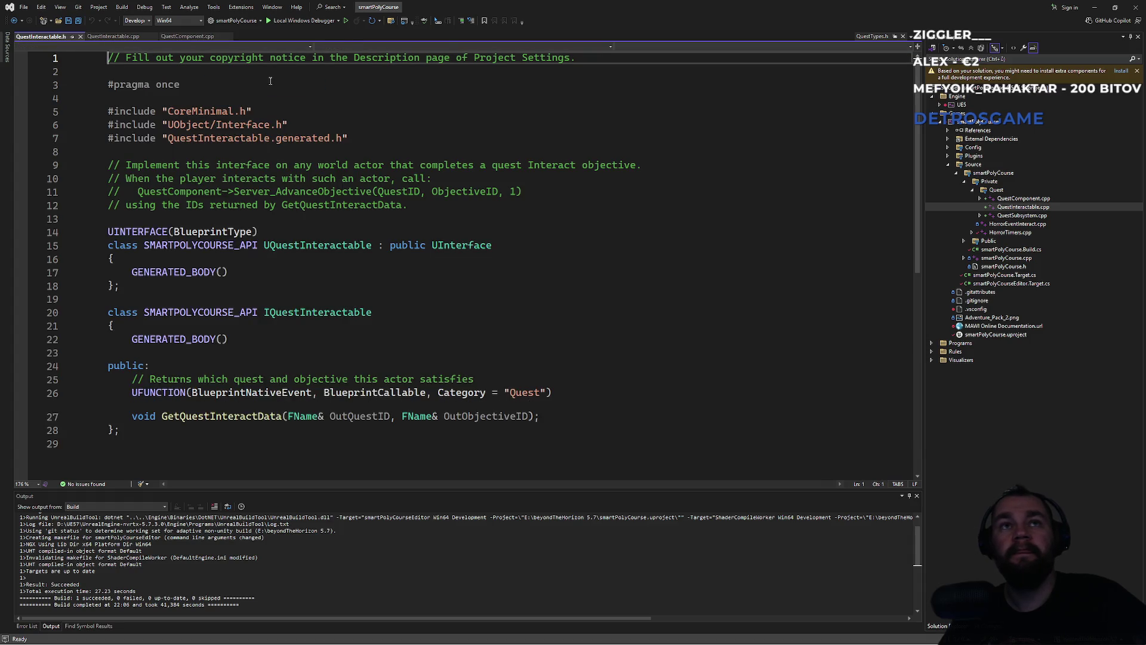
click(245, 417)
click(325, 428)
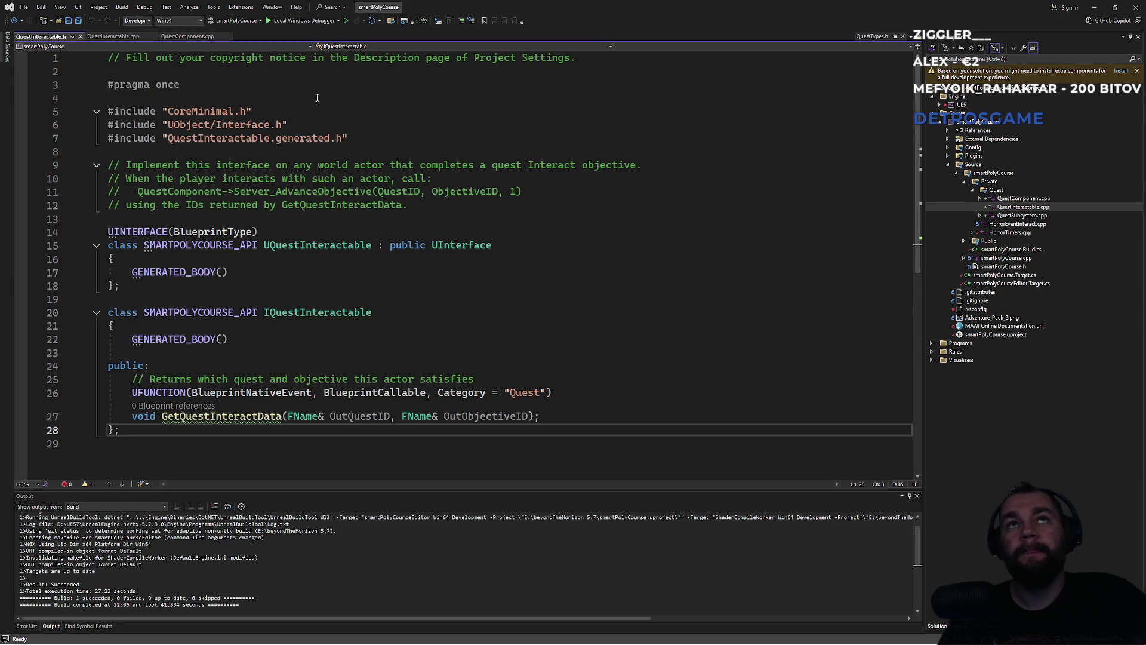
key(alt+Tab)
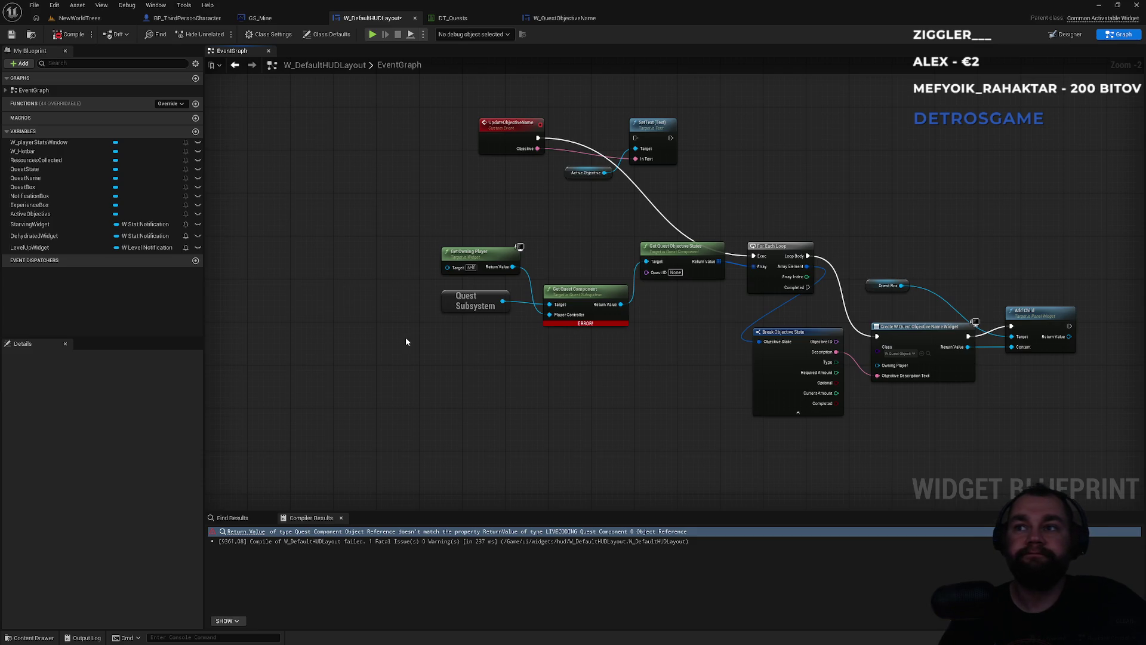
From the Quest Subsystem pin, search 'getques' to list Get Quest Component and Get Quest Data Table
mouse_move(503, 301)
mouse_down()
mouse_move(547, 388)
mouse_move(539, 384)
mouse_up()
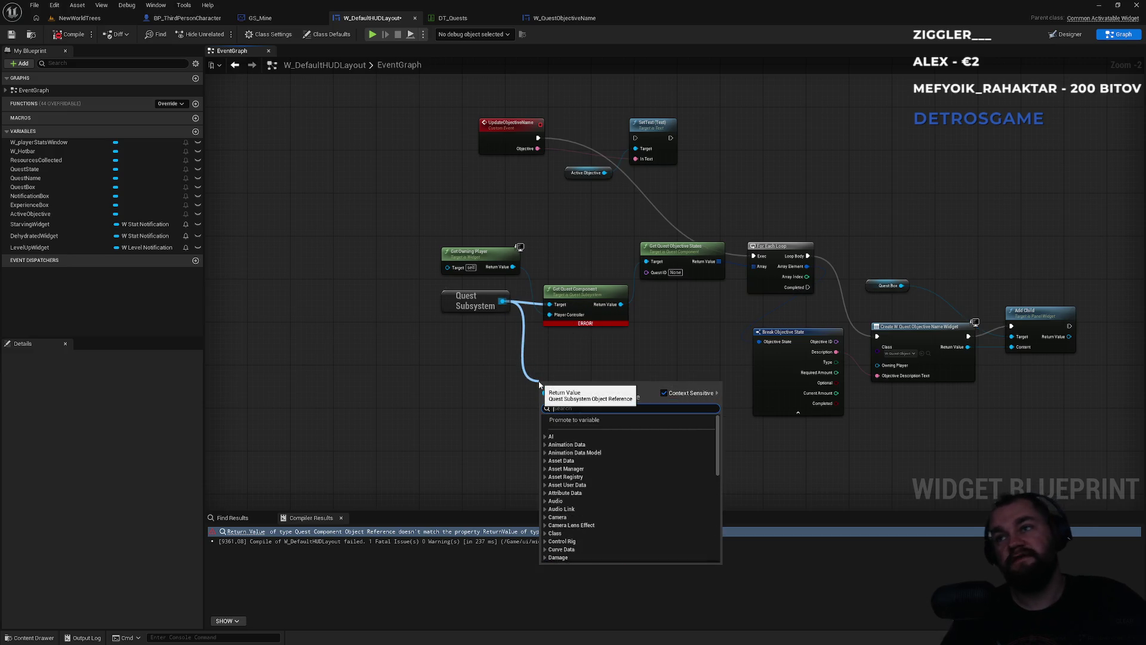
text(getques)
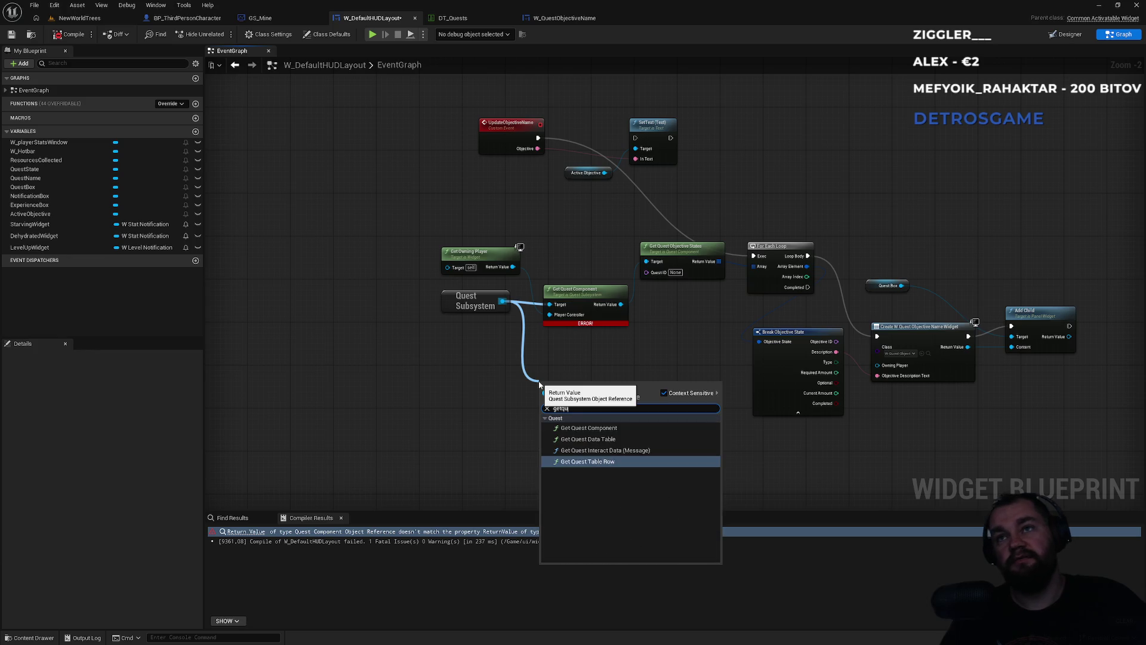
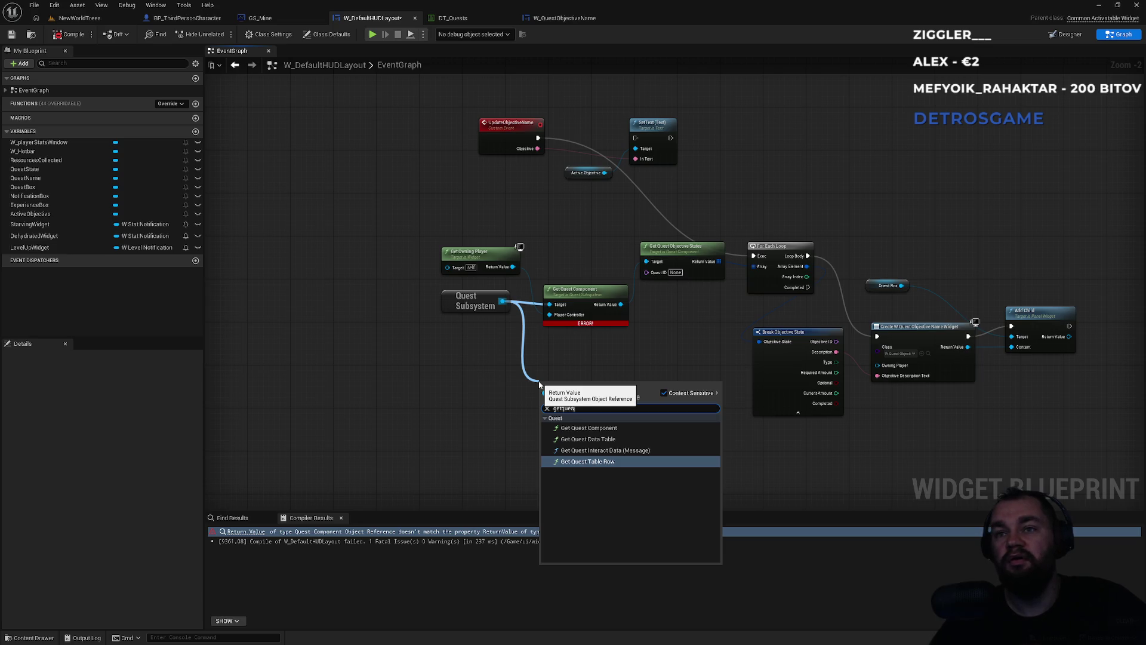
Add Get Quest Table Row and Break Quest Table Row, wiring Description into Objective Description Text
key(Return)
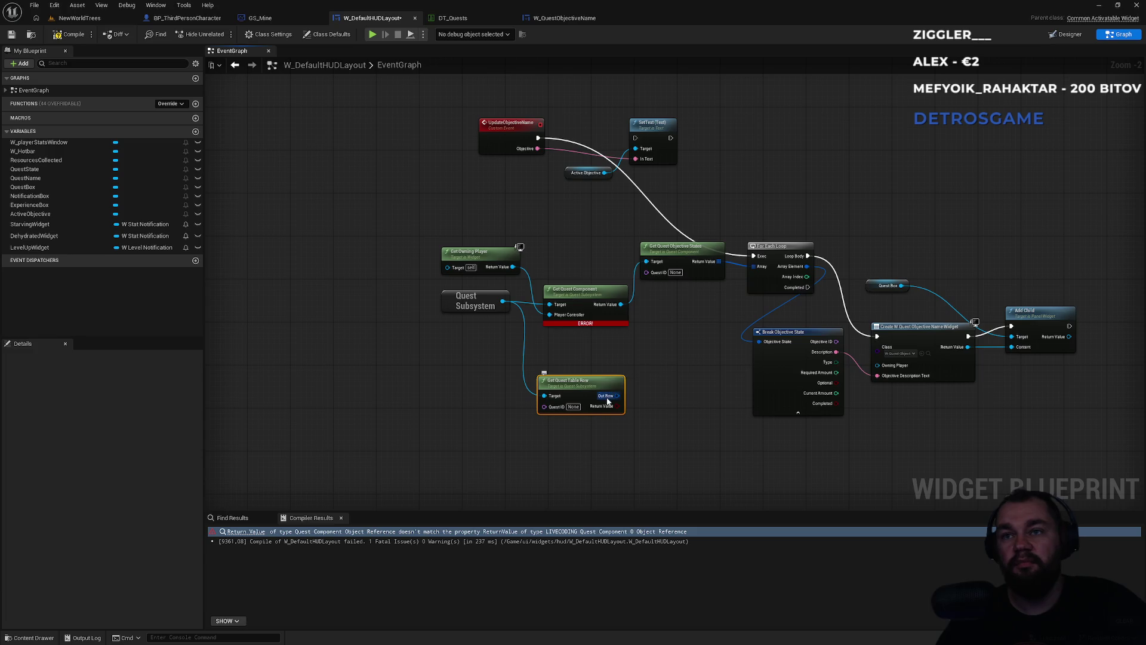
drag(608, 399, 657, 414)
text(br)
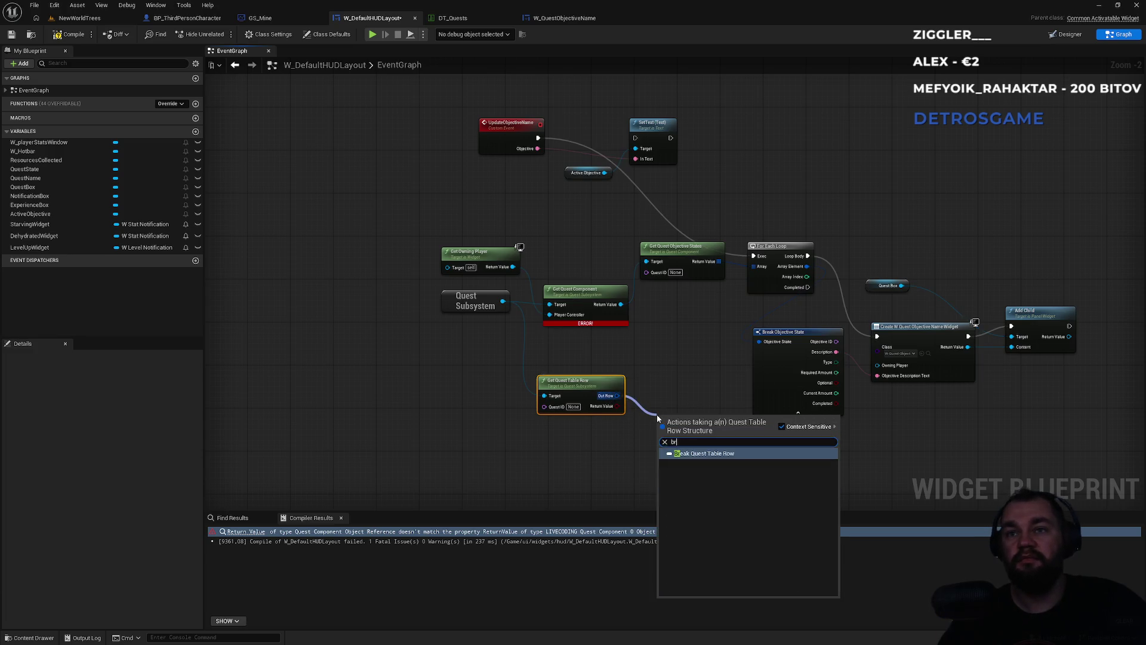
key(Return)
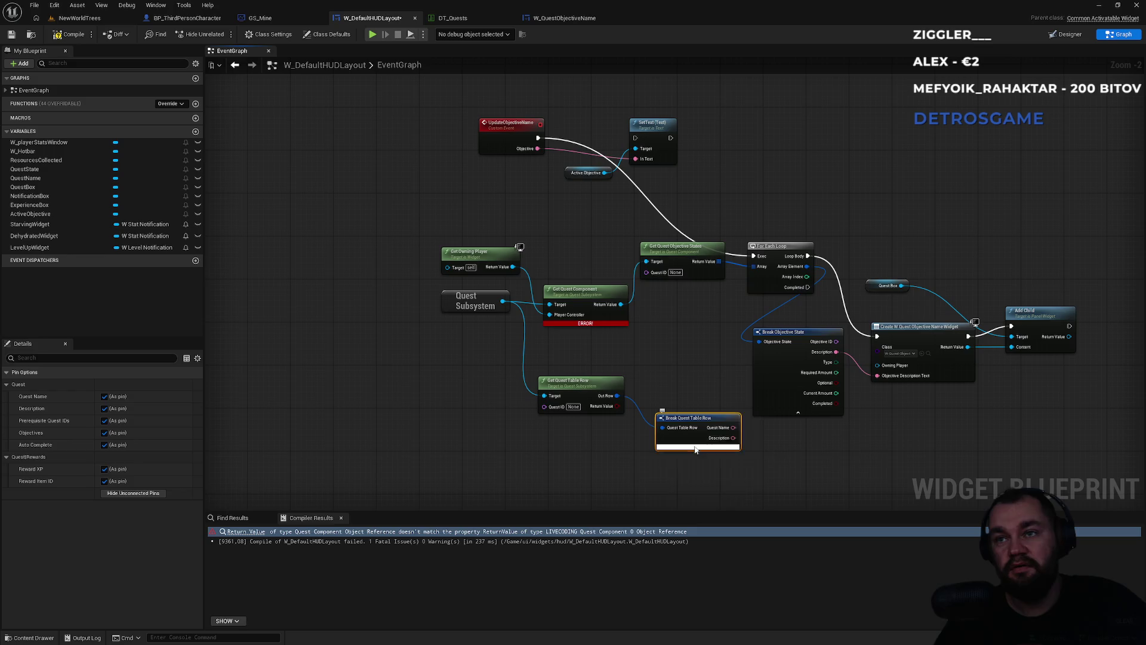
click(695, 449)
scroll(705, 436, up, 2)
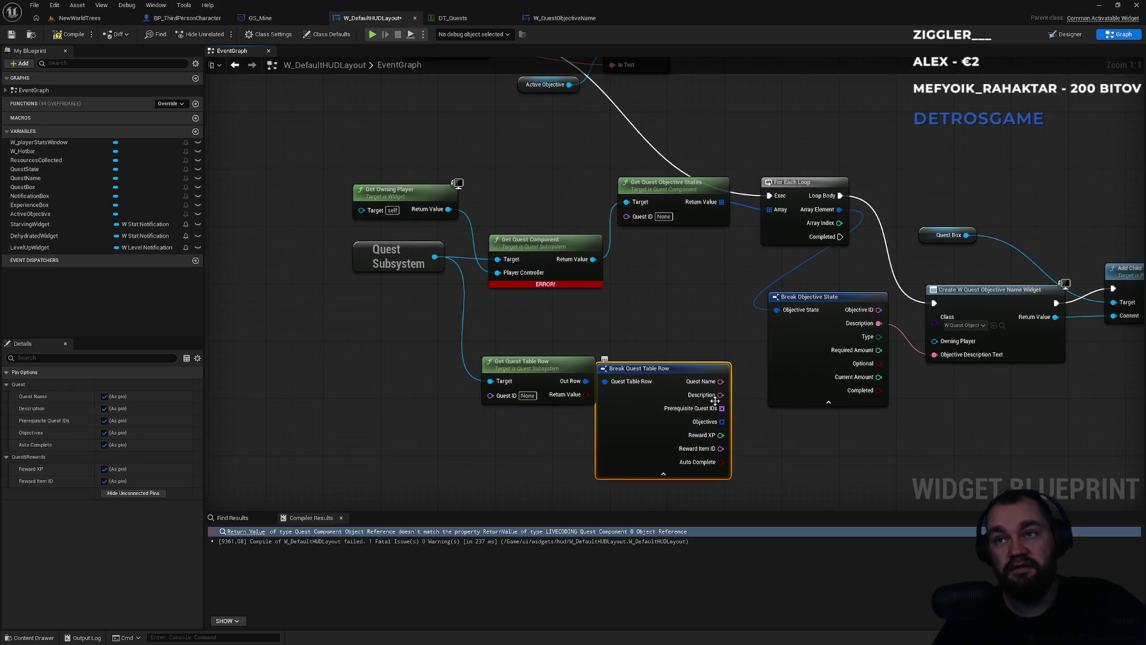
mouse_move(720, 394)
mouse_down()
mouse_move(734, 412)
mouse_move(948, 358)
mouse_up()
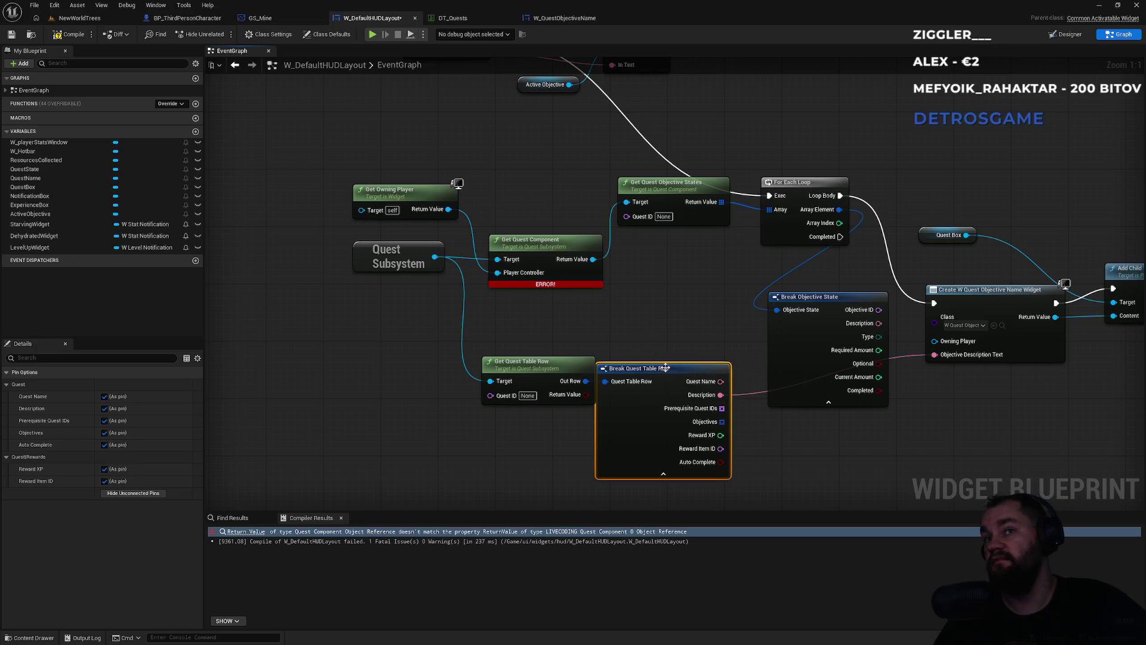
Reposition the Break Quest Table Row node and select the UpdateObjectiveName event to inspect its settings
drag(664, 367, 686, 396)
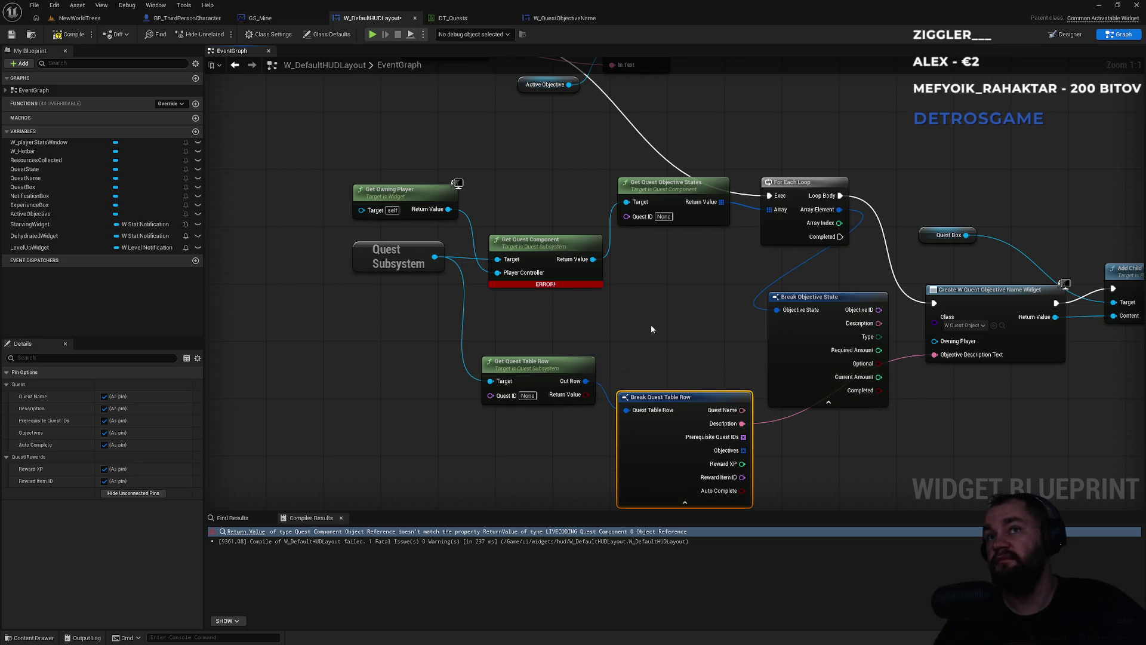
mouse_move(651, 326)
mouse_down()
mouse_move(681, 431)
mouse_move(686, 381)
mouse_up()
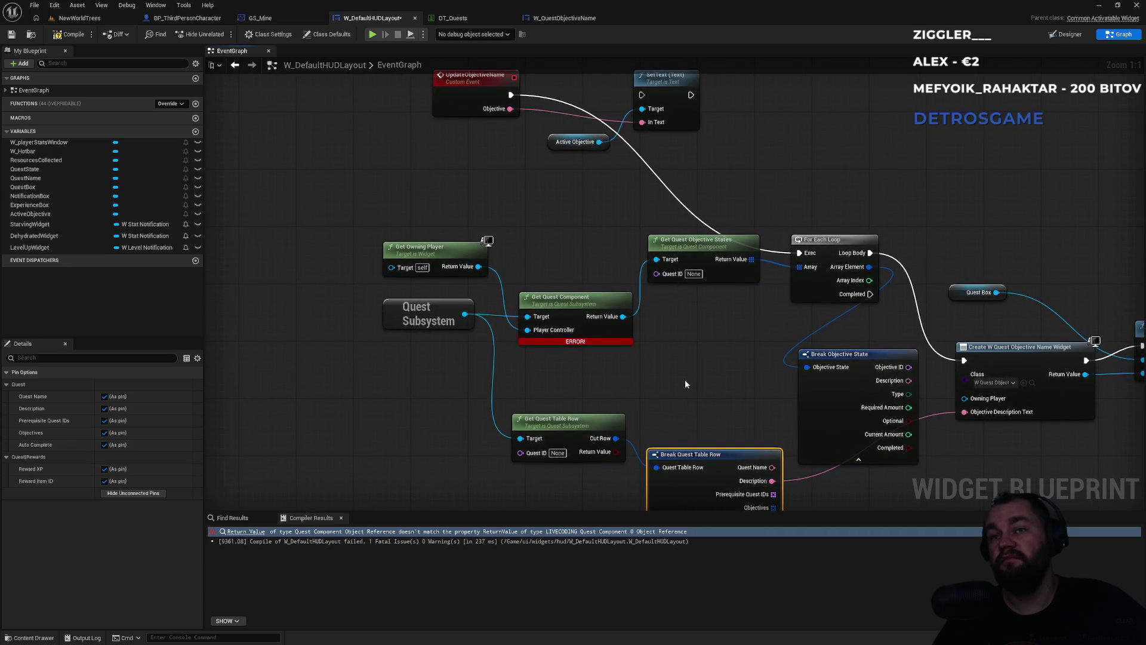
mouse_move(589, 245)
mouse_down()
mouse_move(550, 276)
mouse_move(573, 184)
mouse_move(551, 181)
mouse_move(566, 310)
mouse_move(667, 191)
mouse_move(695, 285)
mouse_up()
click(582, 137)
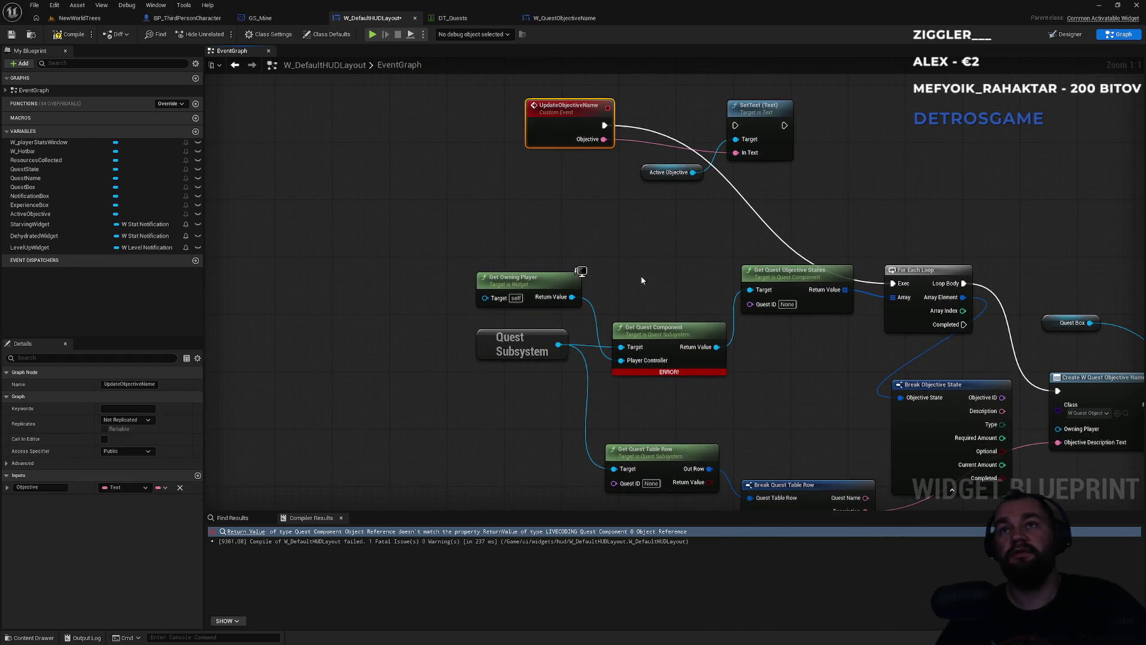
Add a custom event named OnUpdateObjective below the quest lookup nodes
mouse_move(478, 452)
mouse_down()
mouse_move(478, 287)
mouse_move(483, 446)
mouse_move(481, 354)
mouse_move(461, 443)
mouse_up()
click(478, 286)
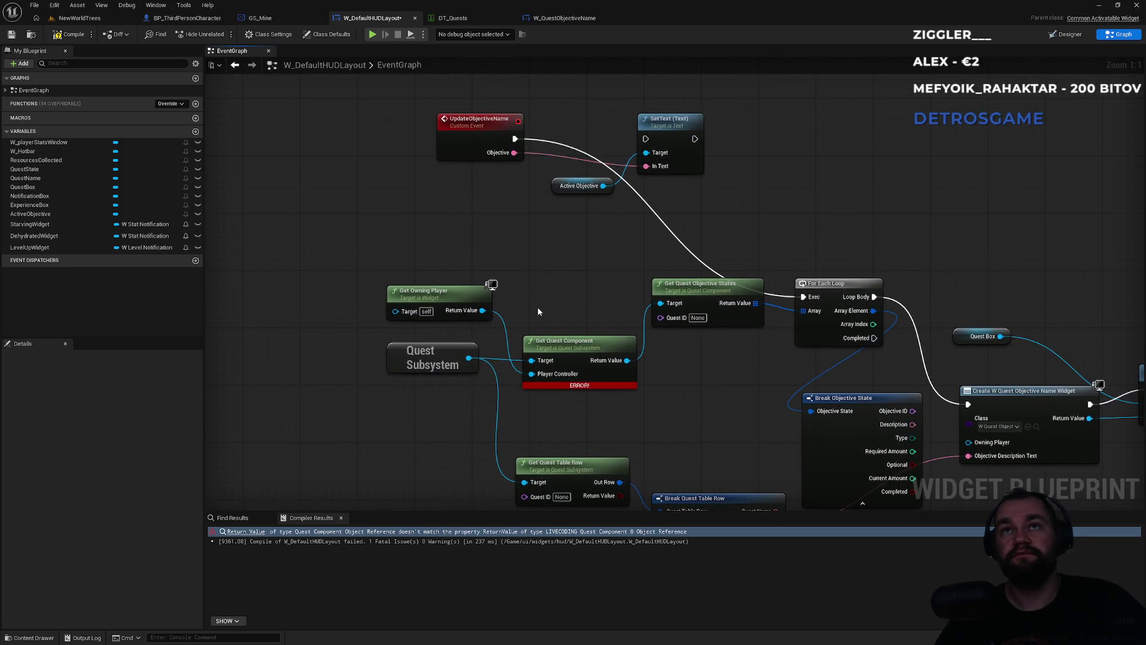
drag(541, 311, 592, 152)
right_click(417, 391)
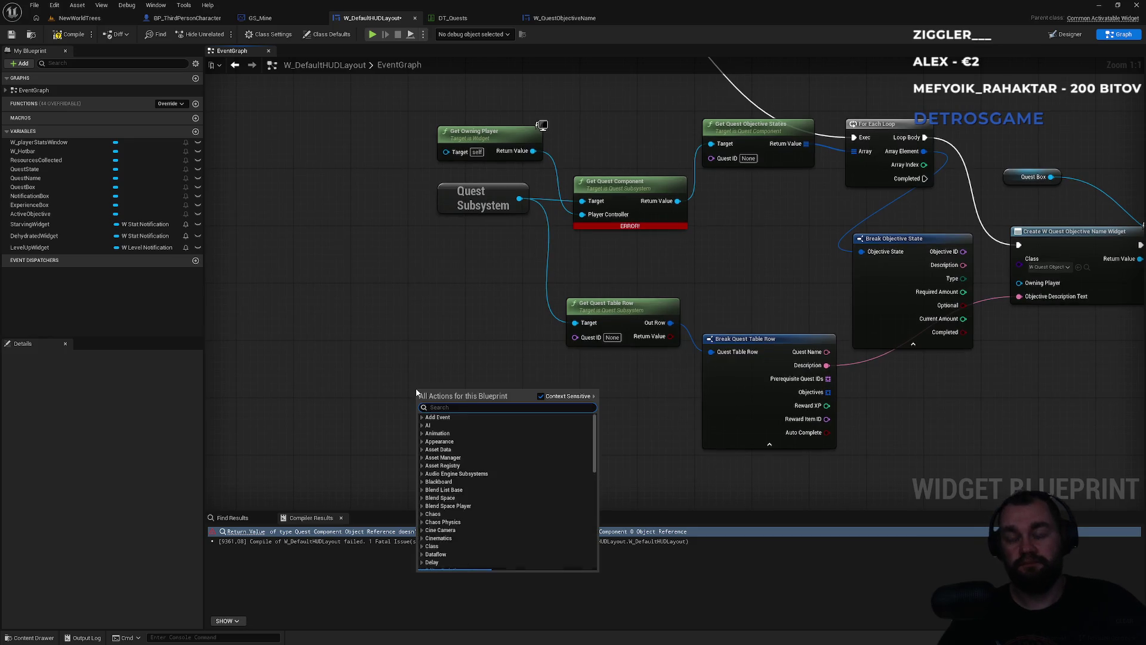
text(custo)
key(Return)
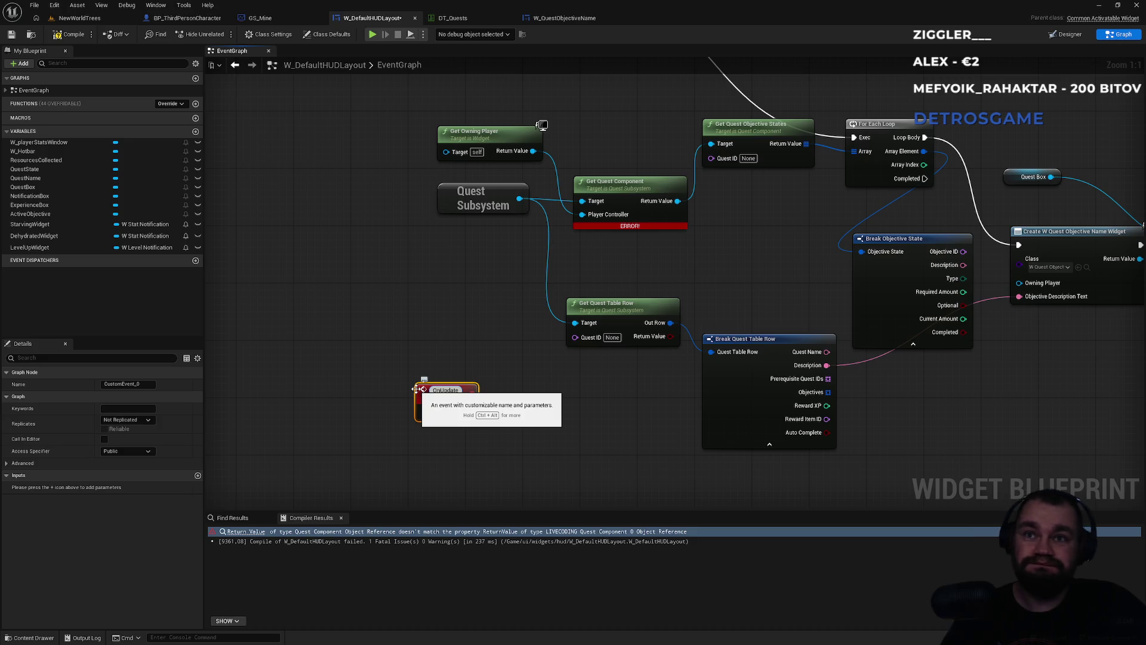
text(Objec)
key(BackSpace)
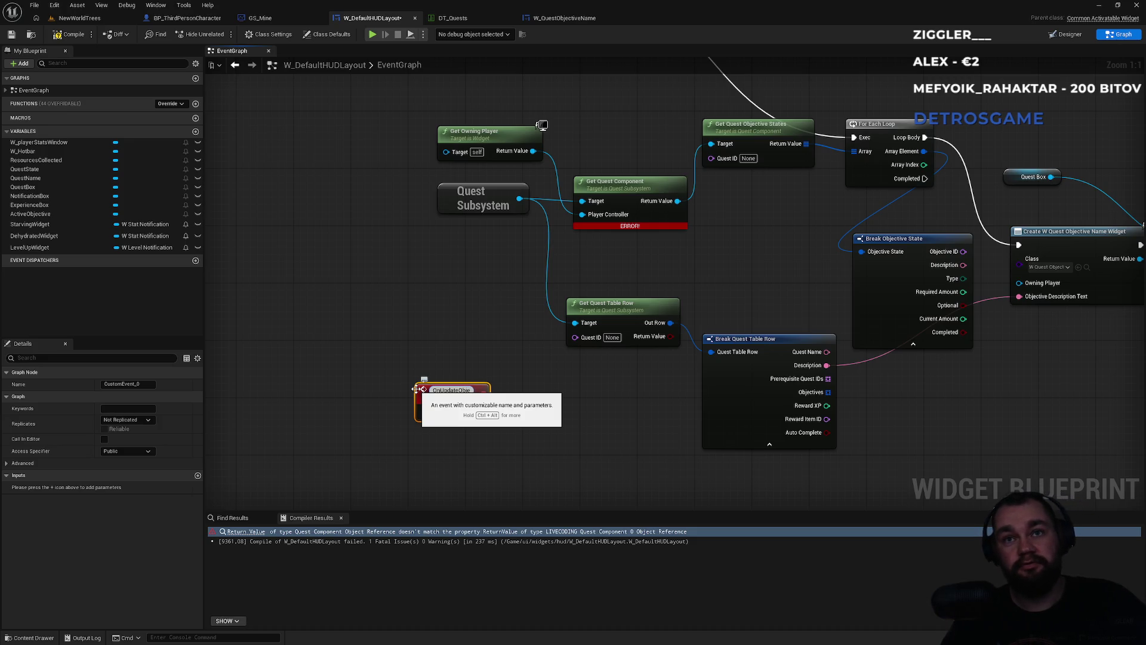
text(ctive)
key(Return)
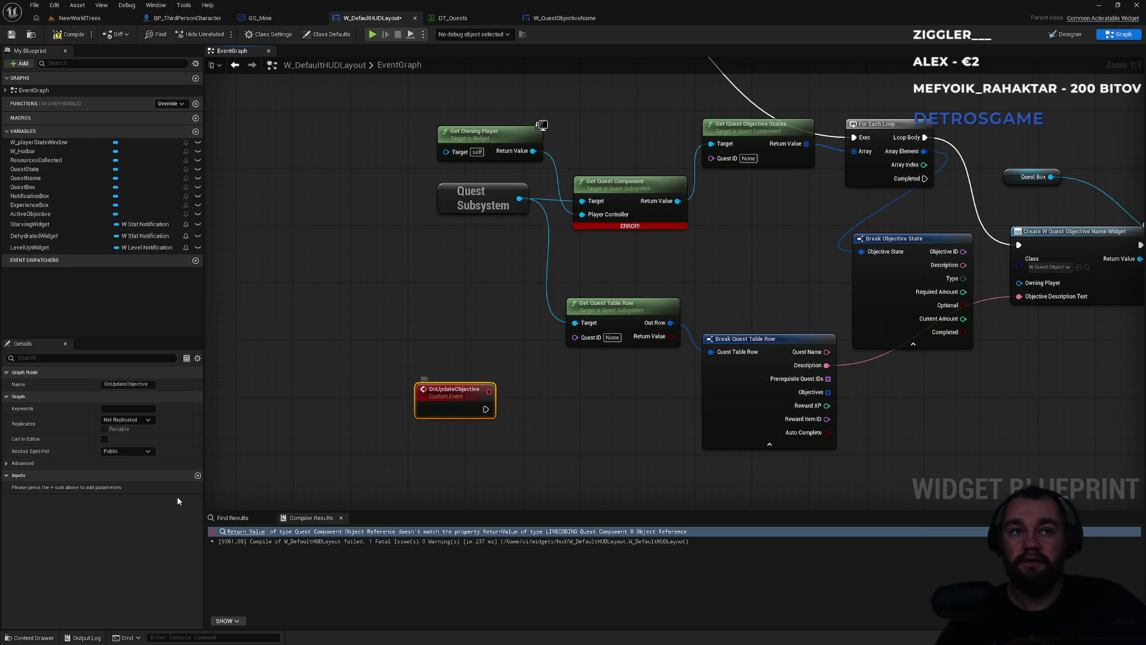
Give OnUpdateObjective a Name-type input parameter called QuestID
click(197, 475)
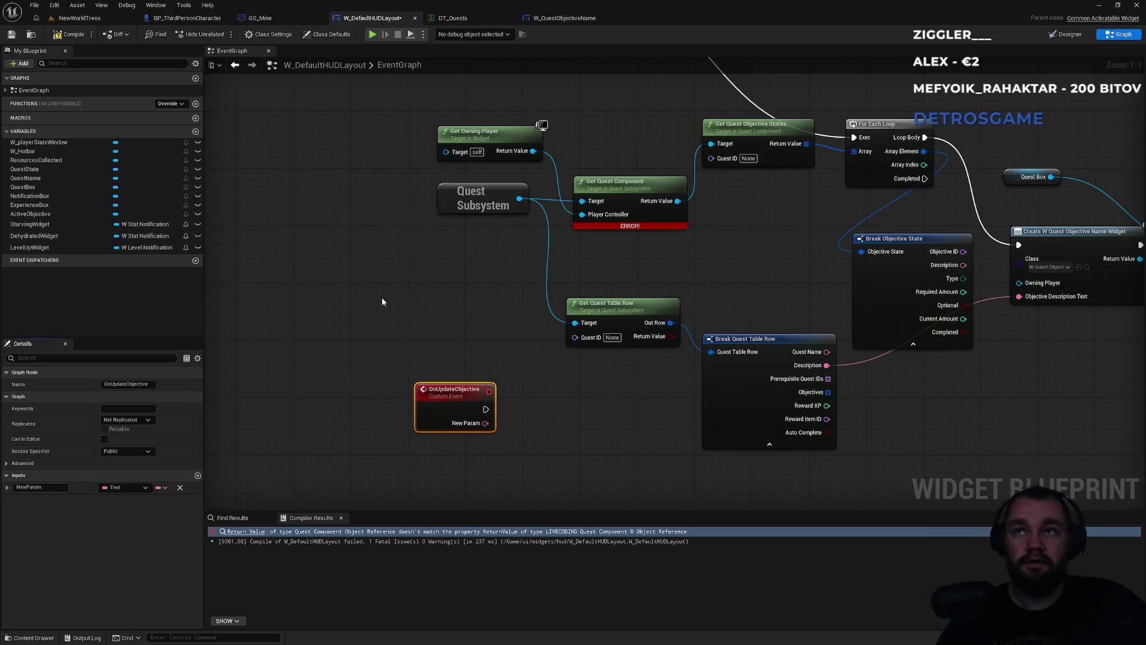
mouse_move(538, 268)
mouse_down()
mouse_move(517, 311)
mouse_move(767, 266)
mouse_move(652, 427)
mouse_up()
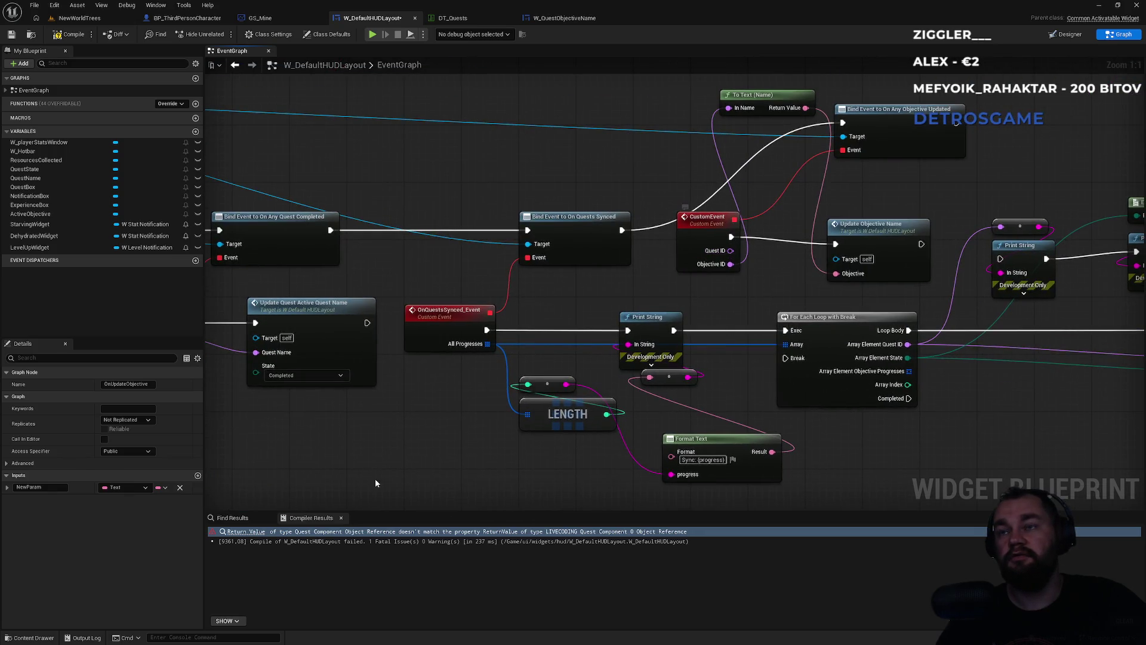
mouse_move(375, 478)
mouse_down()
mouse_move(583, 187)
mouse_move(528, 260)
mouse_up()
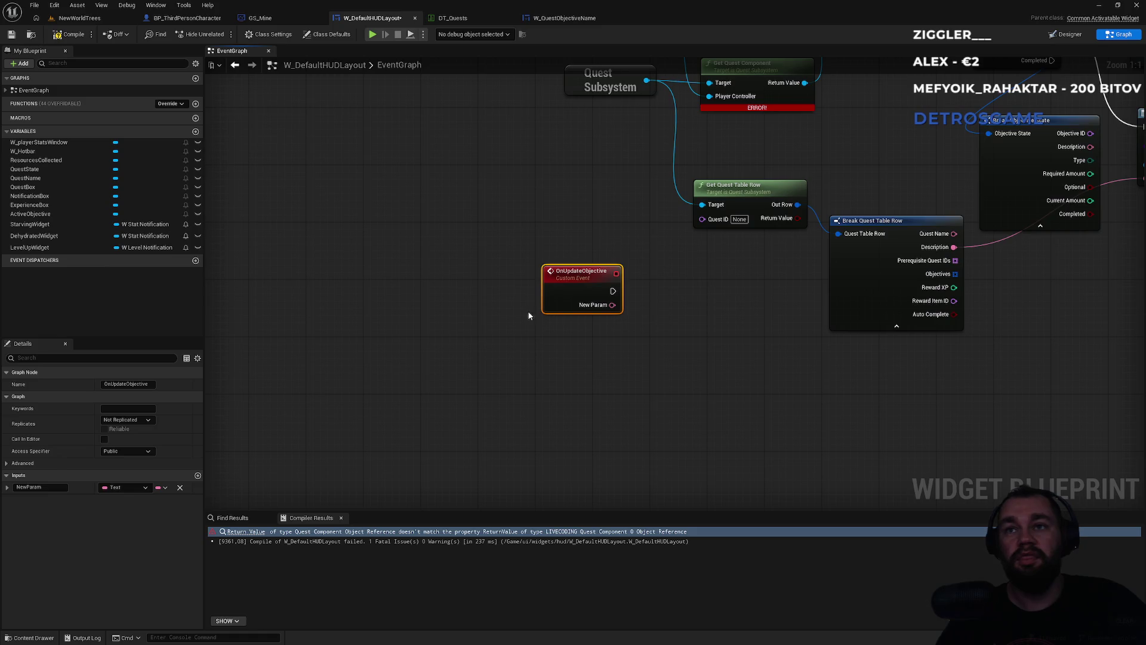
click(122, 487)
click(124, 362)
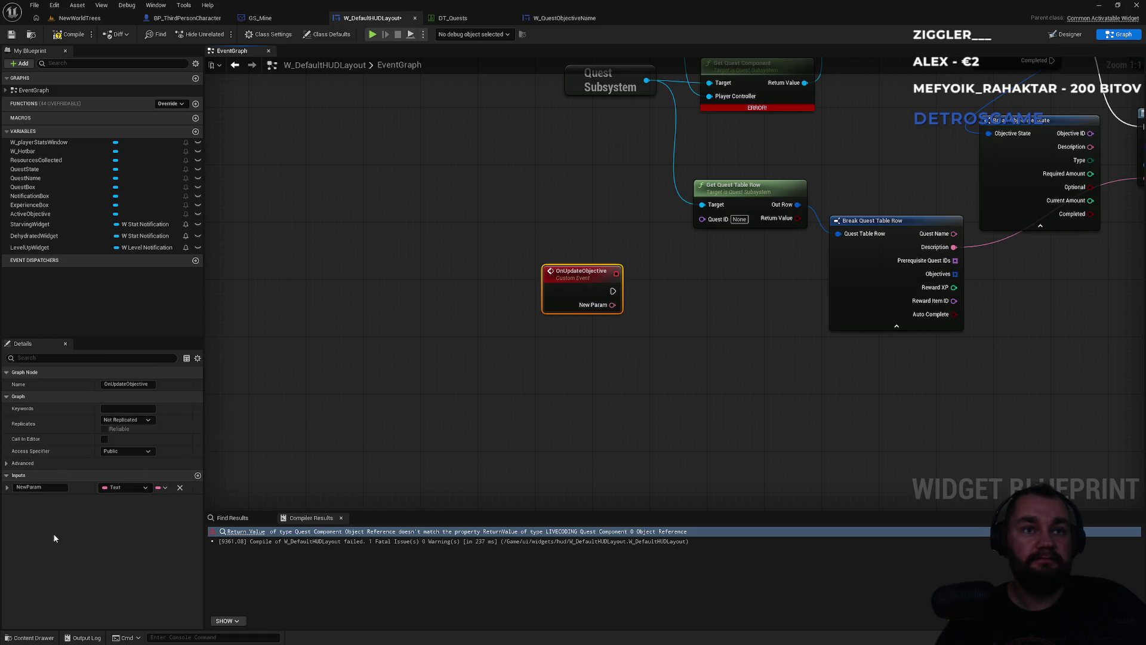
click(56, 487)
text(O)
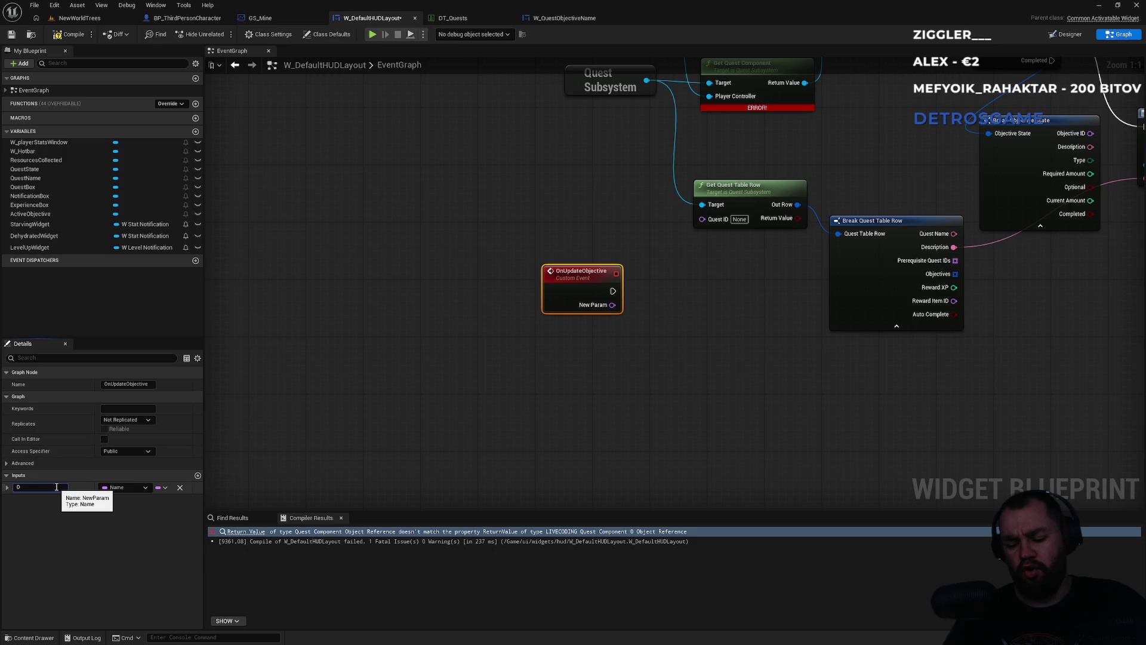
text(O)
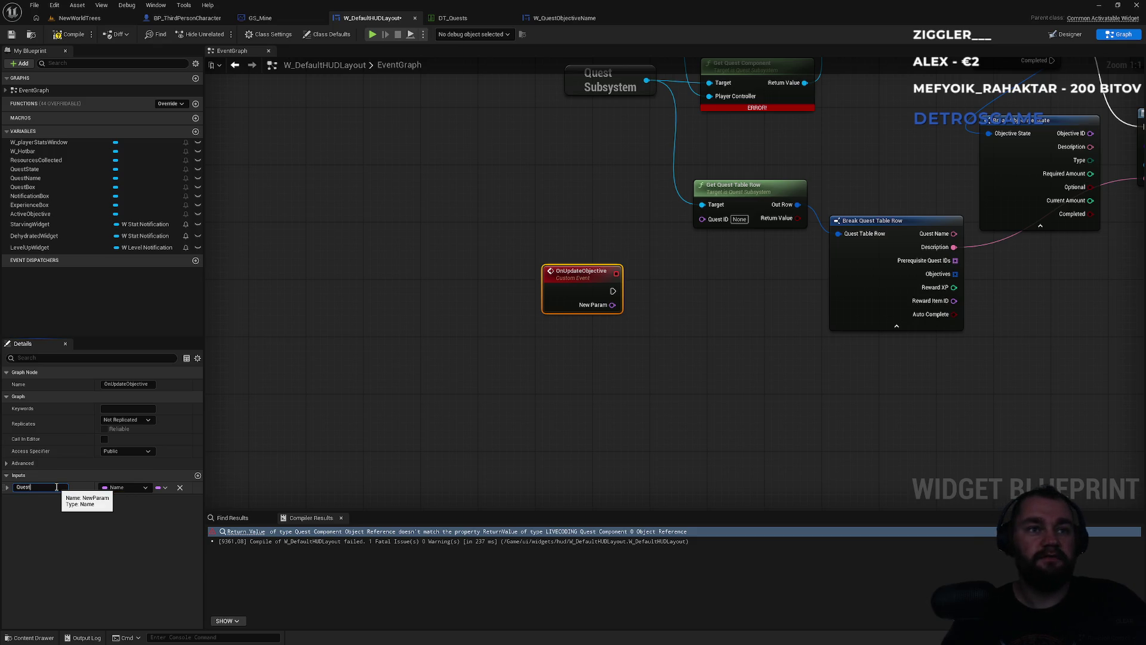
key(Return)
Wire the event's QuestID into Get Quest Table Row's Quest ID pin
click(506, 361)
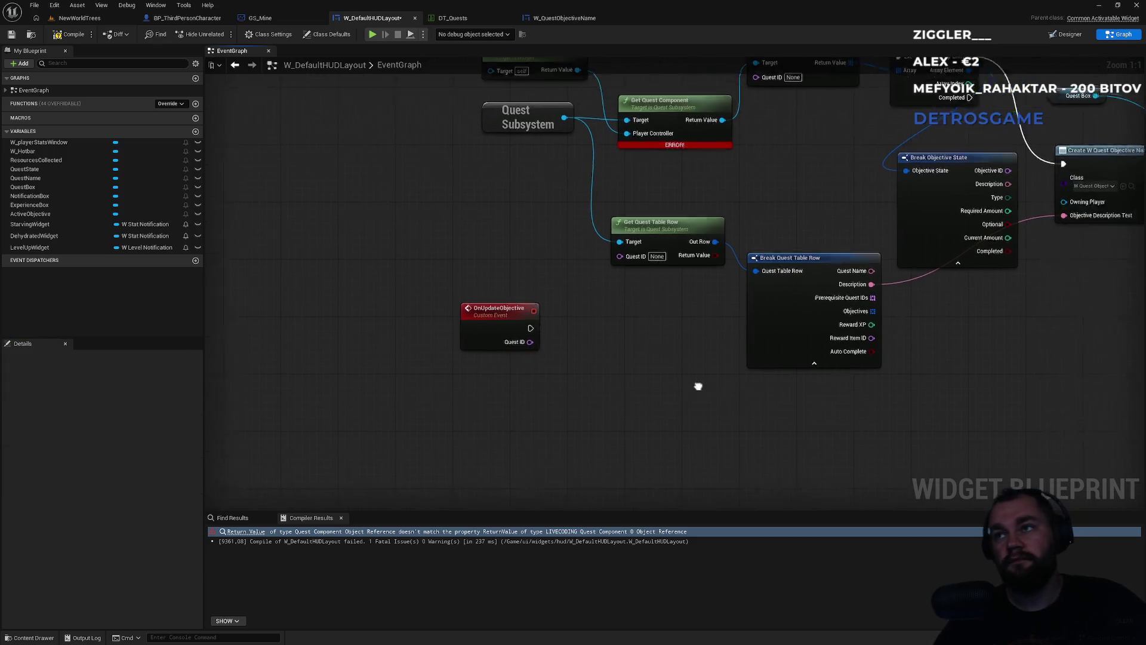
mouse_move(610, 272)
mouse_down()
mouse_move(501, 357)
mouse_move(509, 351)
mouse_move(495, 269)
mouse_up()
drag(996, 119, 901, 220)
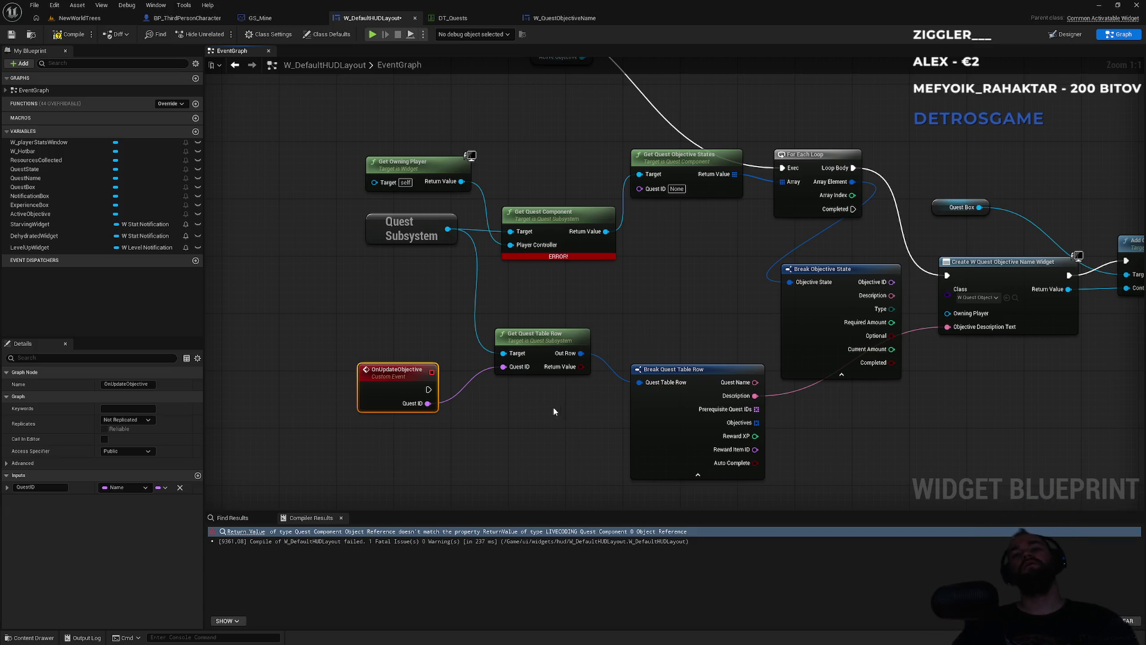
drag(420, 406, 458, 429)
text(get)
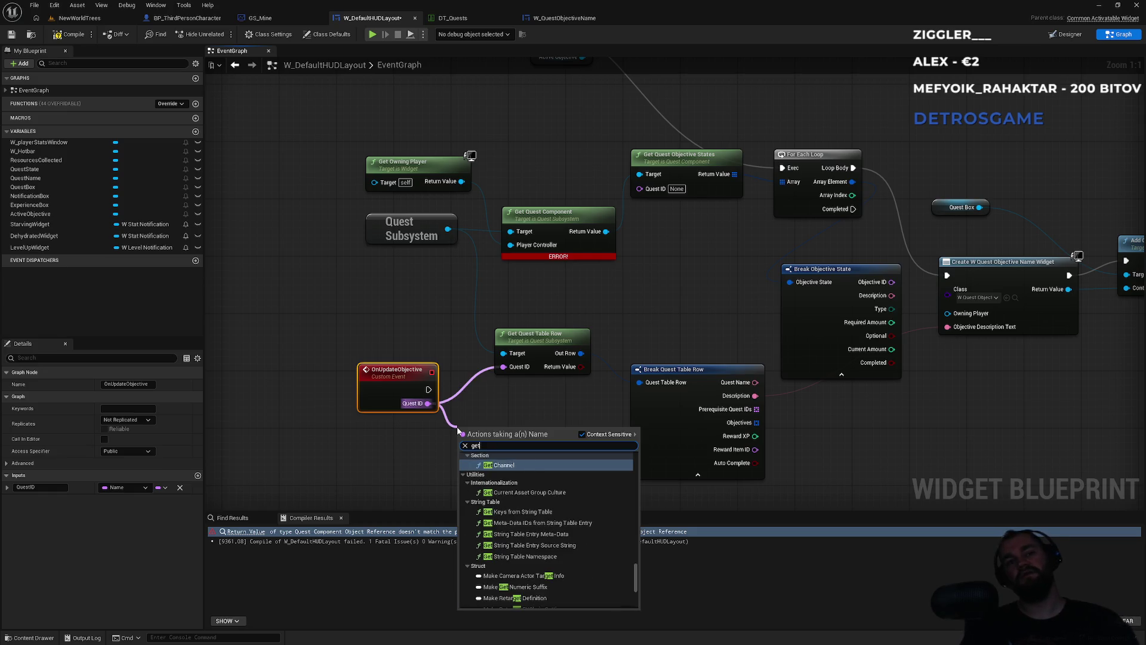
key(Escape)
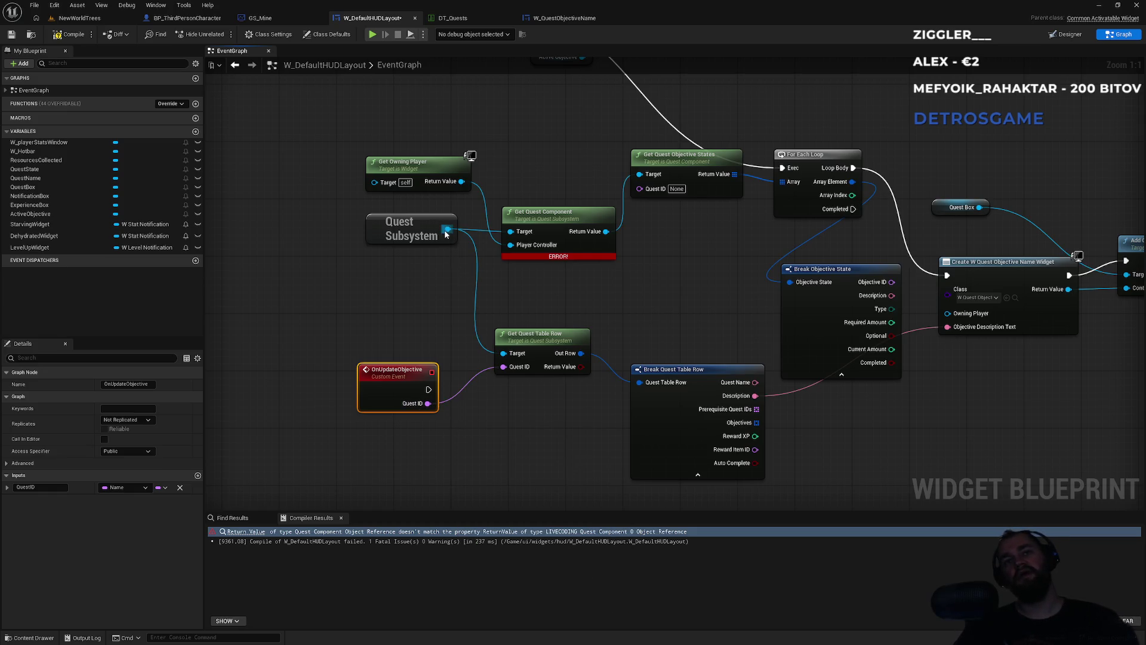
mouse_move(448, 229)
mouse_down()
mouse_move(468, 406)
mouse_move(493, 420)
mouse_up()
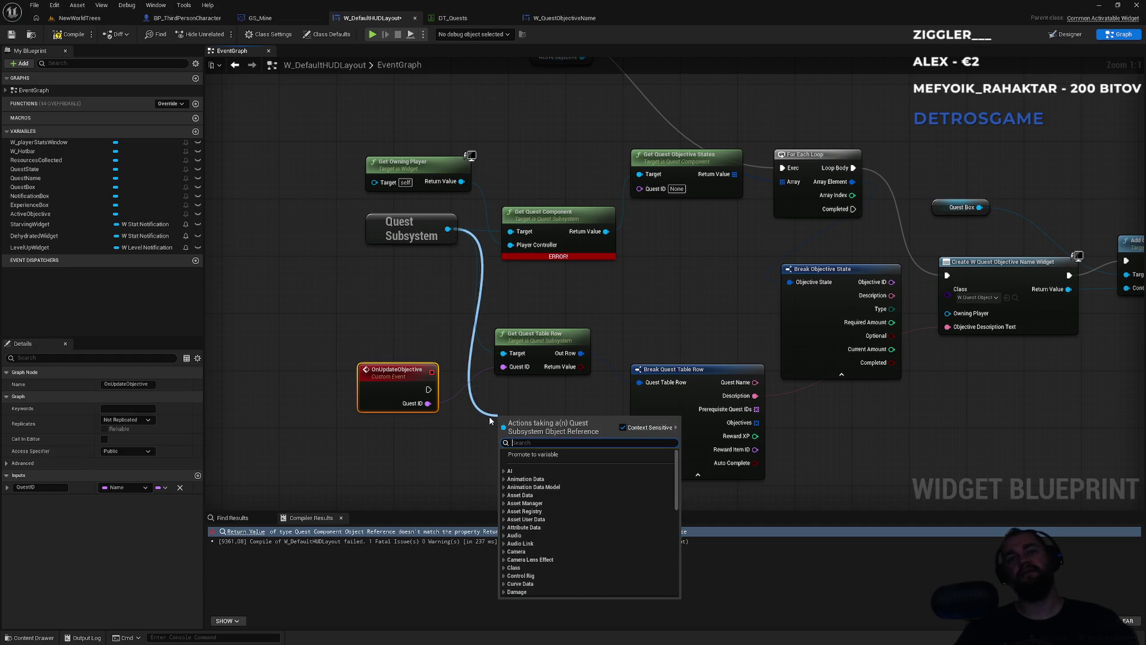
text(quest)
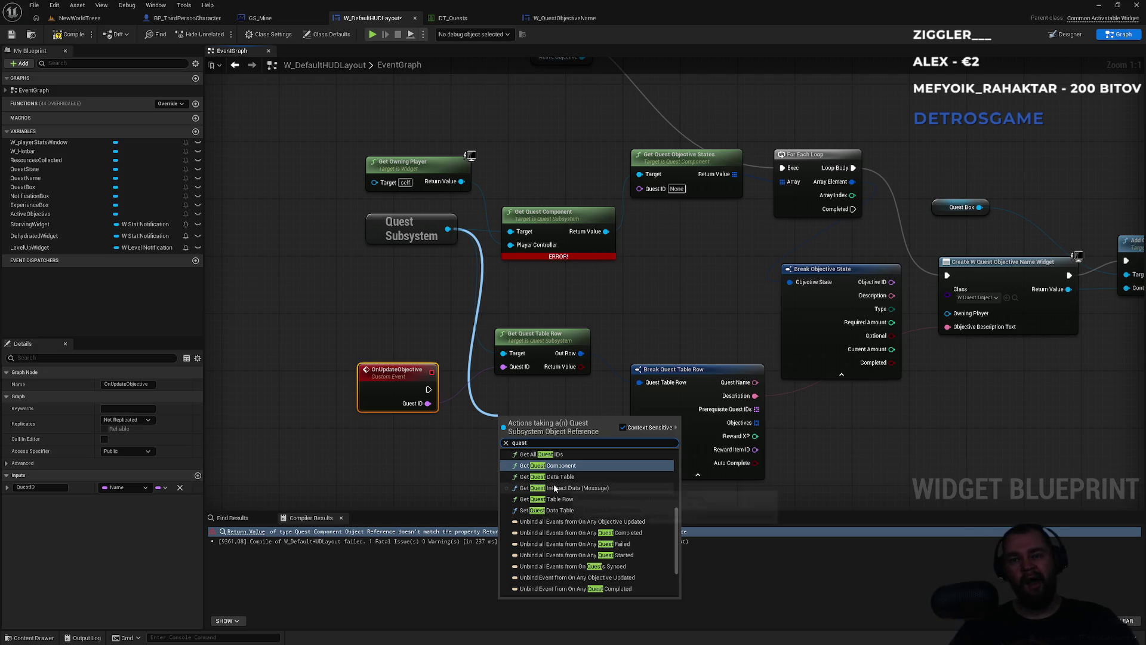
key(BackSpace)
key(BackSpace)
key(BackSpace)
text(get)
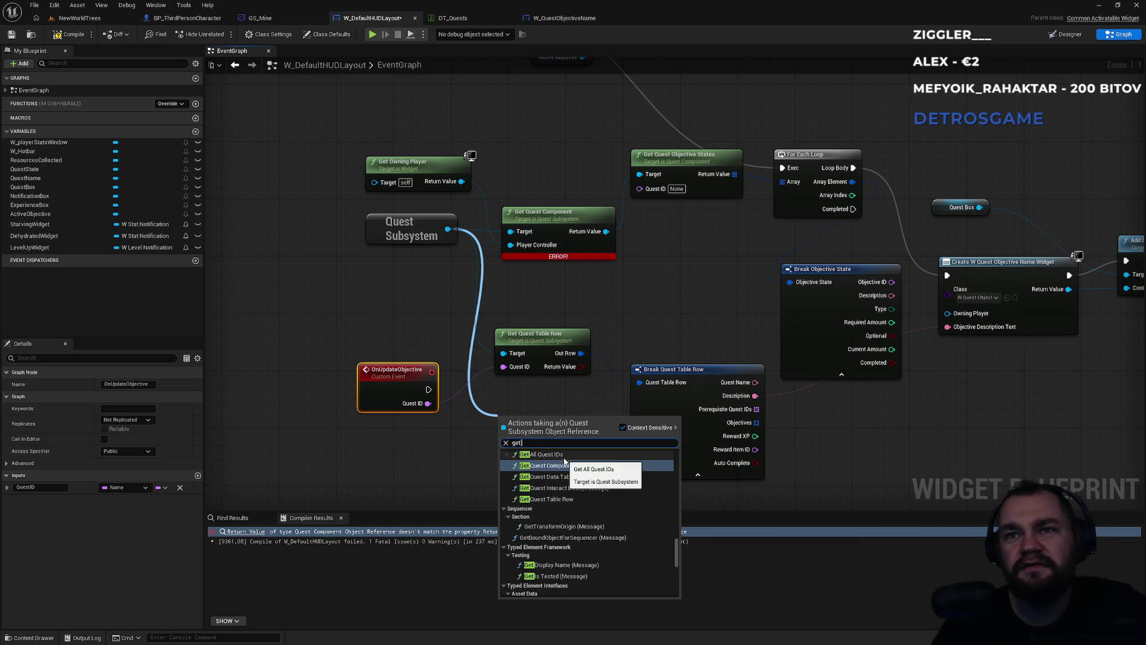
scroll(562, 459, up, 1)
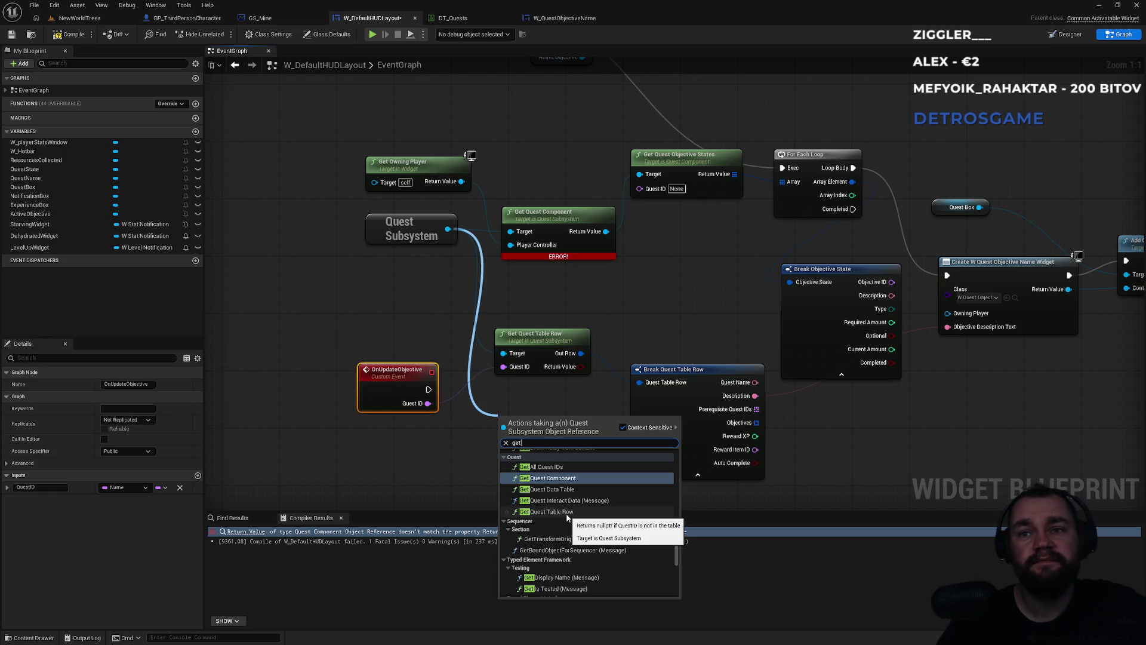
click(566, 513)
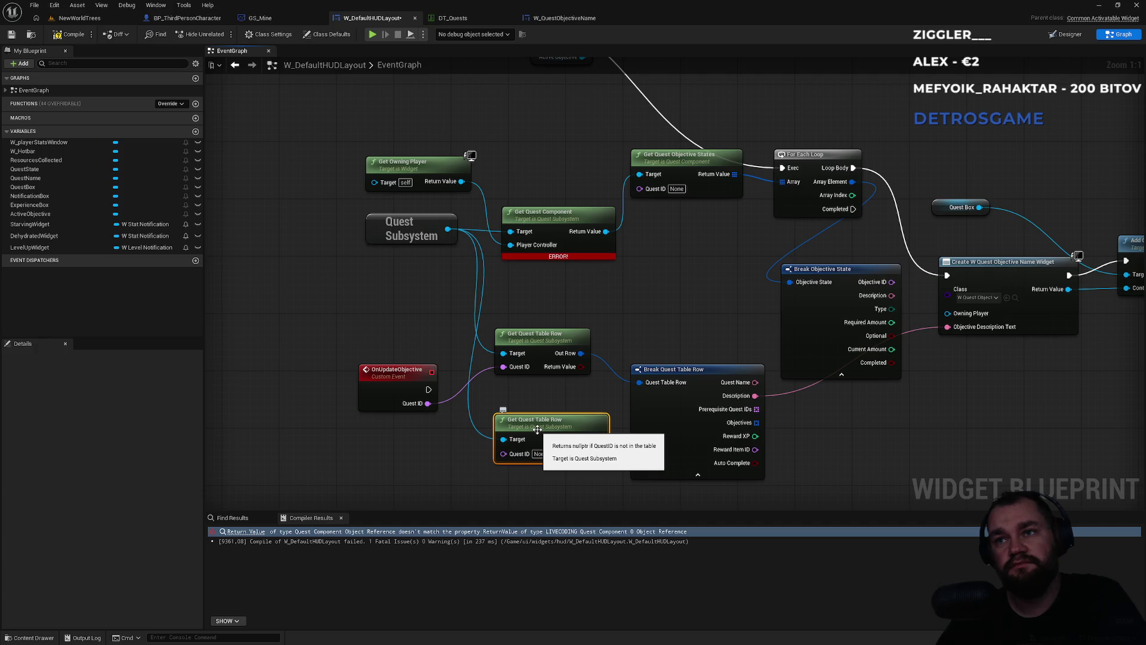
key(Delete)
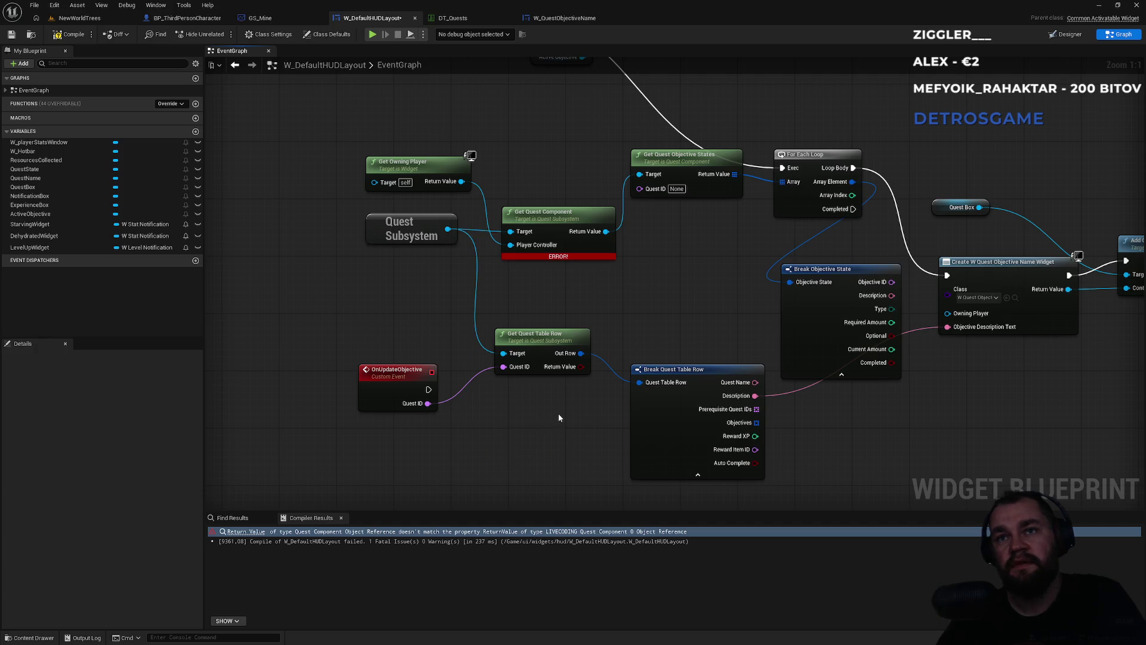
drag(557, 413, 475, 385)
mouse_move(600, 342)
mouse_down()
mouse_move(549, 355)
mouse_move(563, 363)
mouse_up()
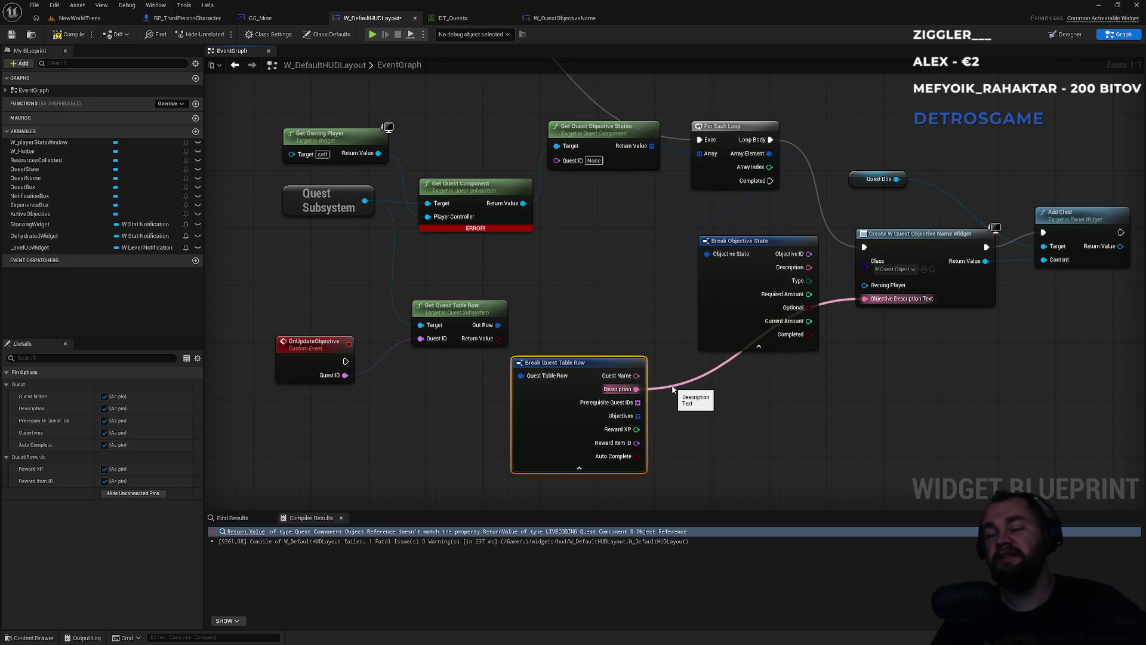
Add a For Each Loop over the quest row's Objectives array, driven by OnUpdateObjective's exec output
click(746, 105)
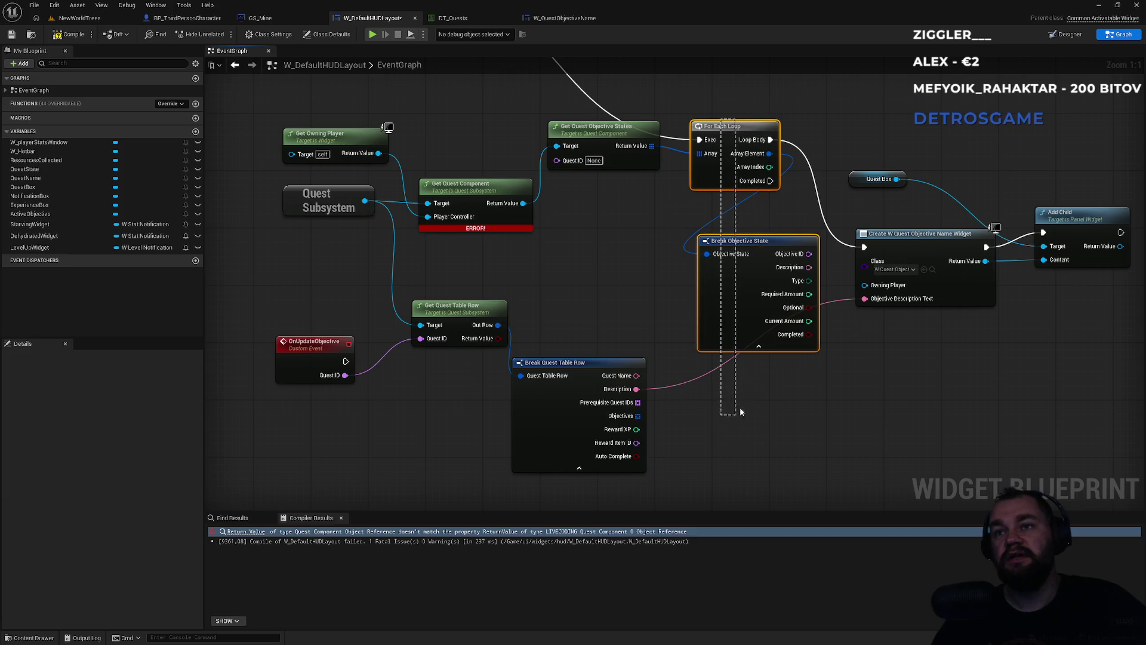
mouse_move(721, 126)
mouse_down()
mouse_move(722, 291)
mouse_move(746, 399)
mouse_up()
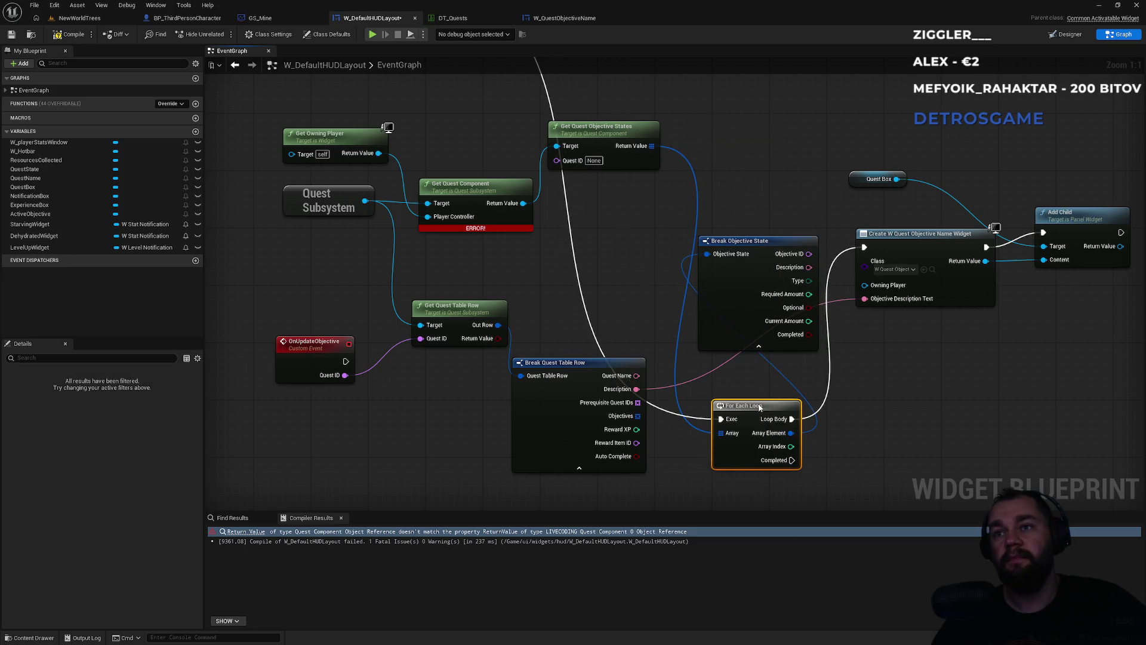
drag(627, 418, 729, 428)
click(659, 440)
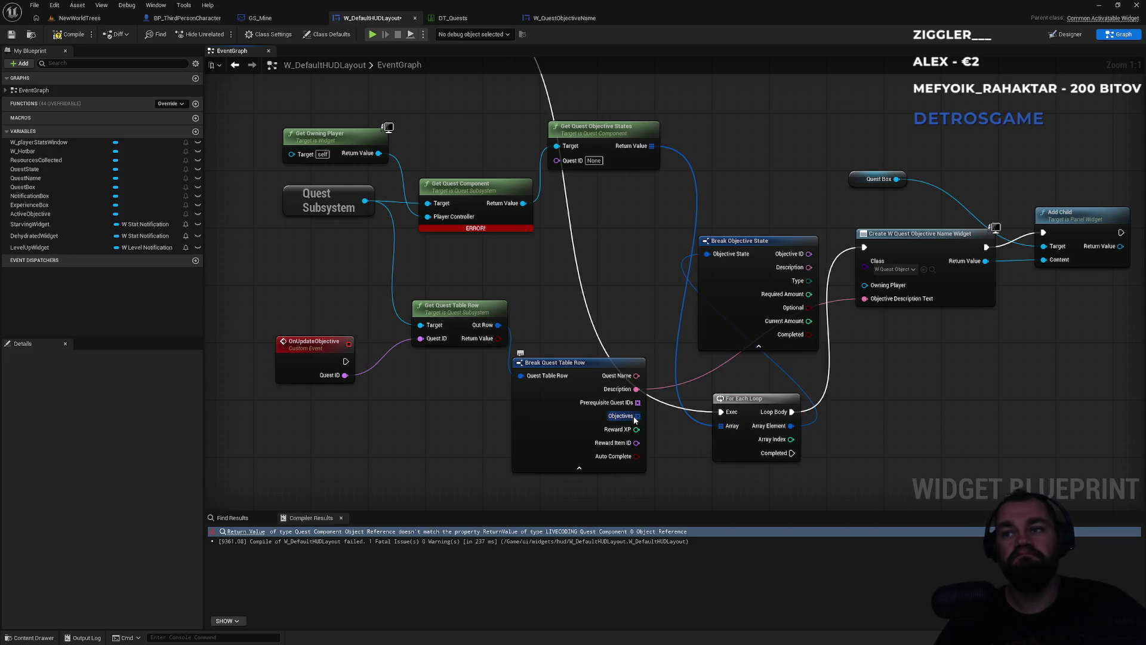
drag(635, 420, 689, 480)
text(for)
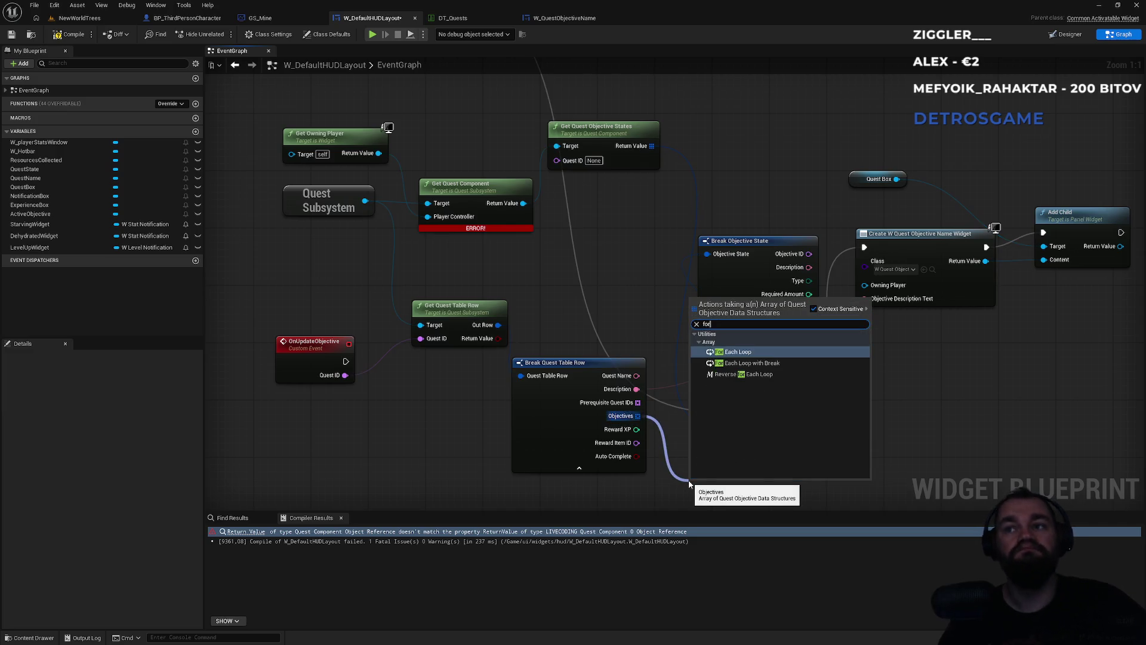
key(Return)
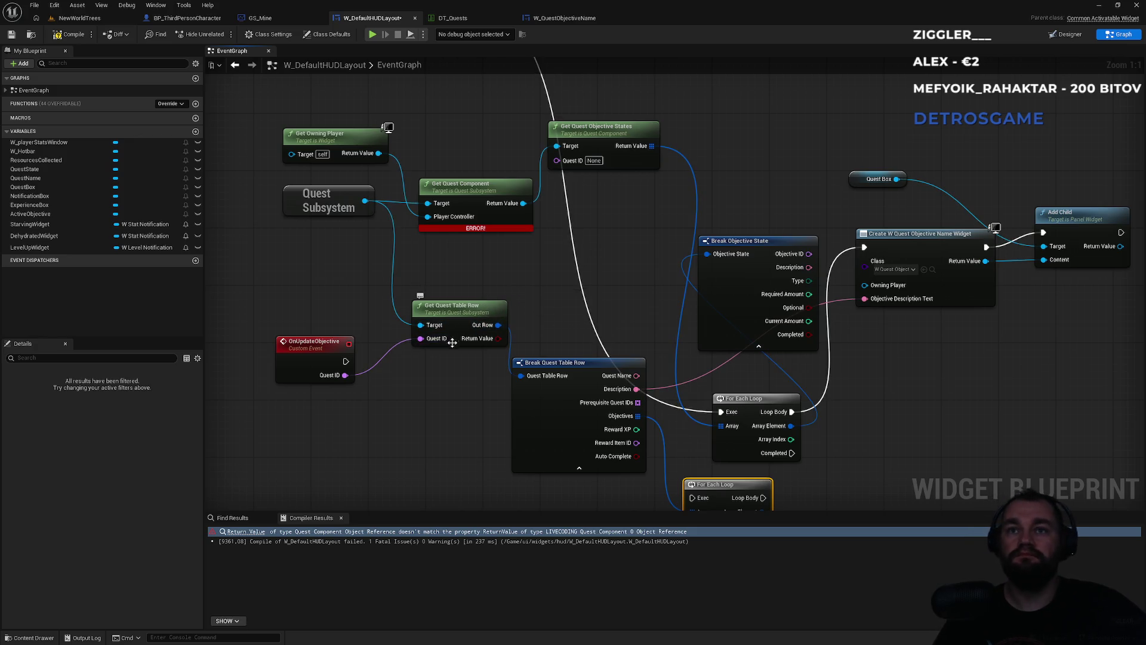
mouse_move(344, 361)
mouse_down()
mouse_move(709, 505)
mouse_move(701, 484)
mouse_up()
drag(645, 362, 568, 327)
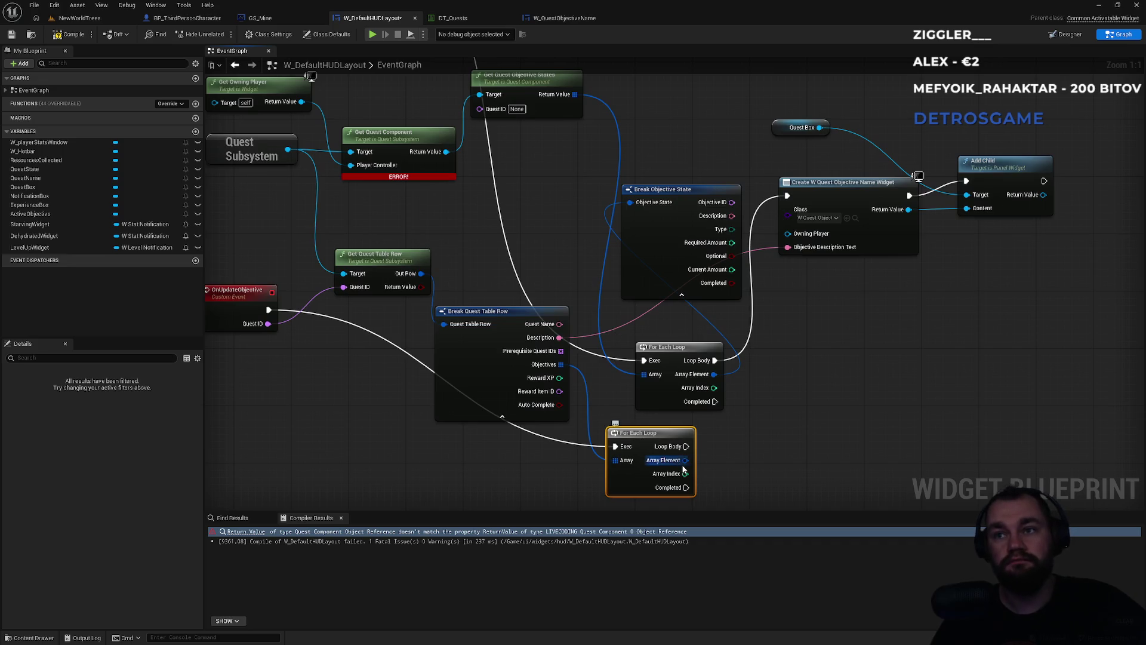
Break each Array Element into objective data, and feed Loop Body into Create Widget with Description as text
drag(685, 459, 743, 477)
click(746, 475)
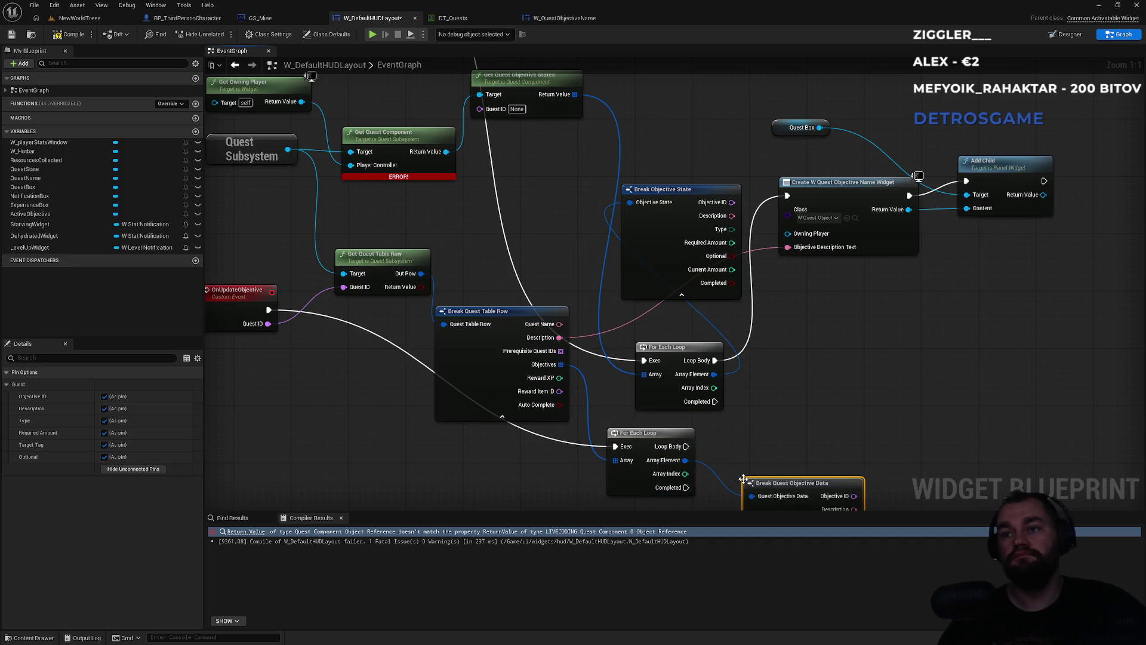
drag(816, 440, 729, 401)
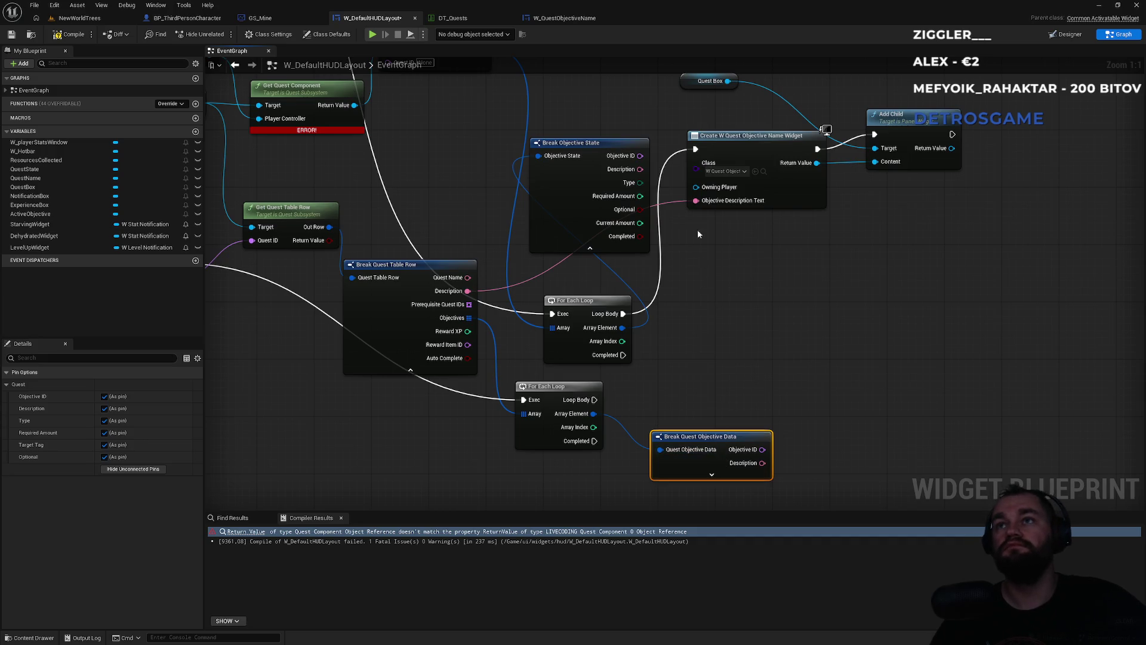
drag(740, 137, 804, 315)
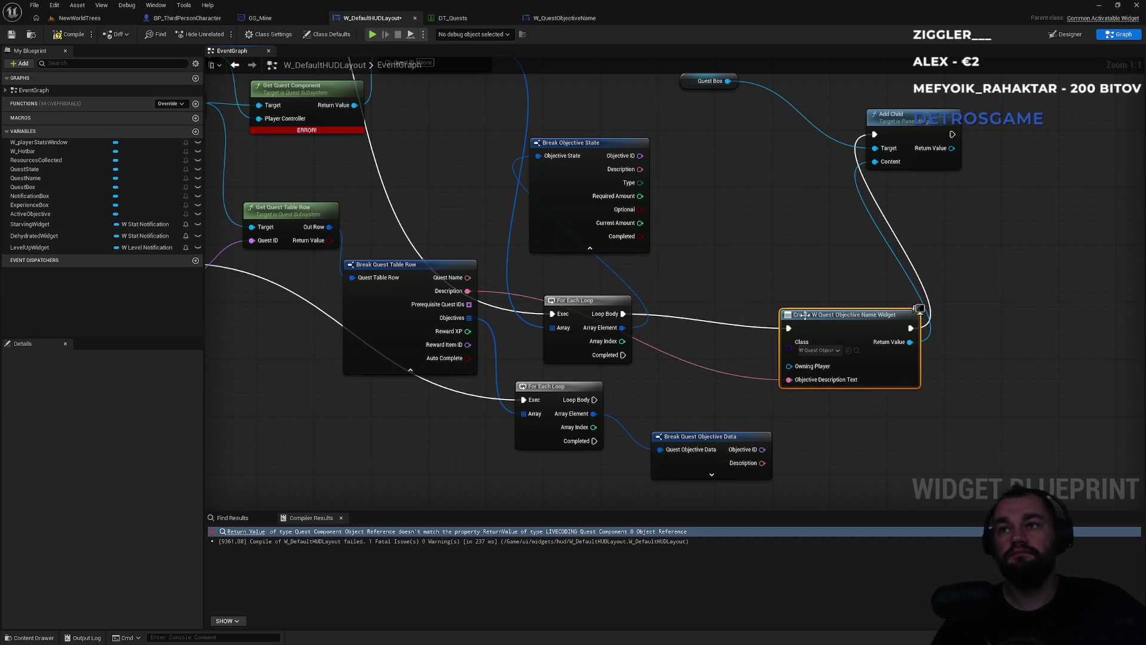
click(722, 326)
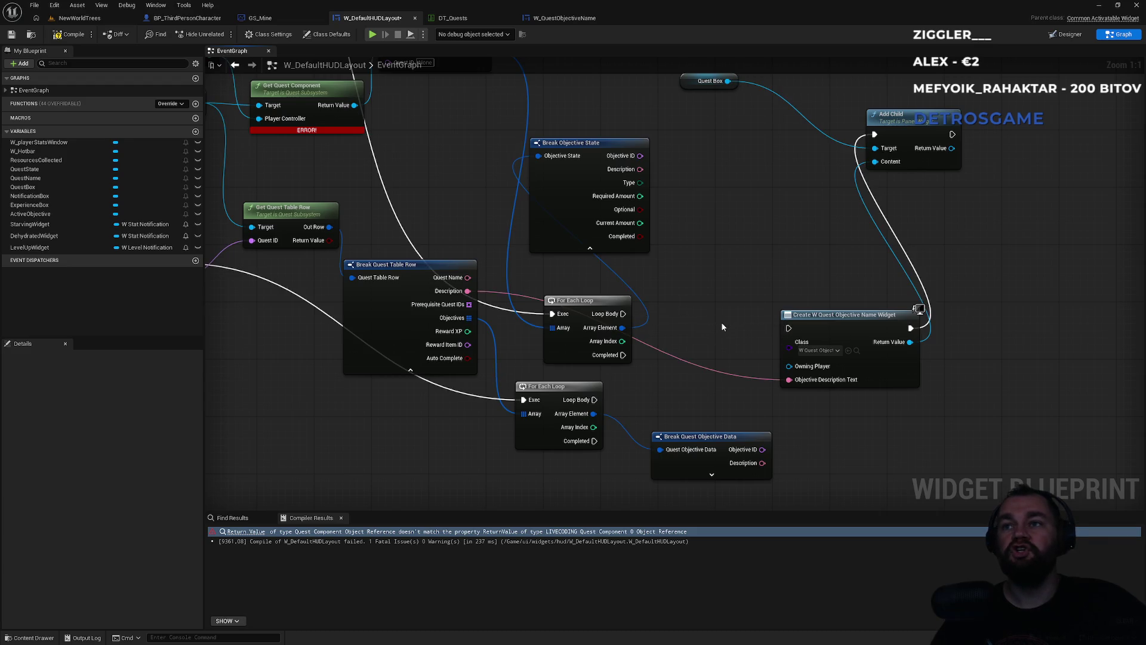
drag(593, 400, 788, 327)
drag(761, 463, 789, 379)
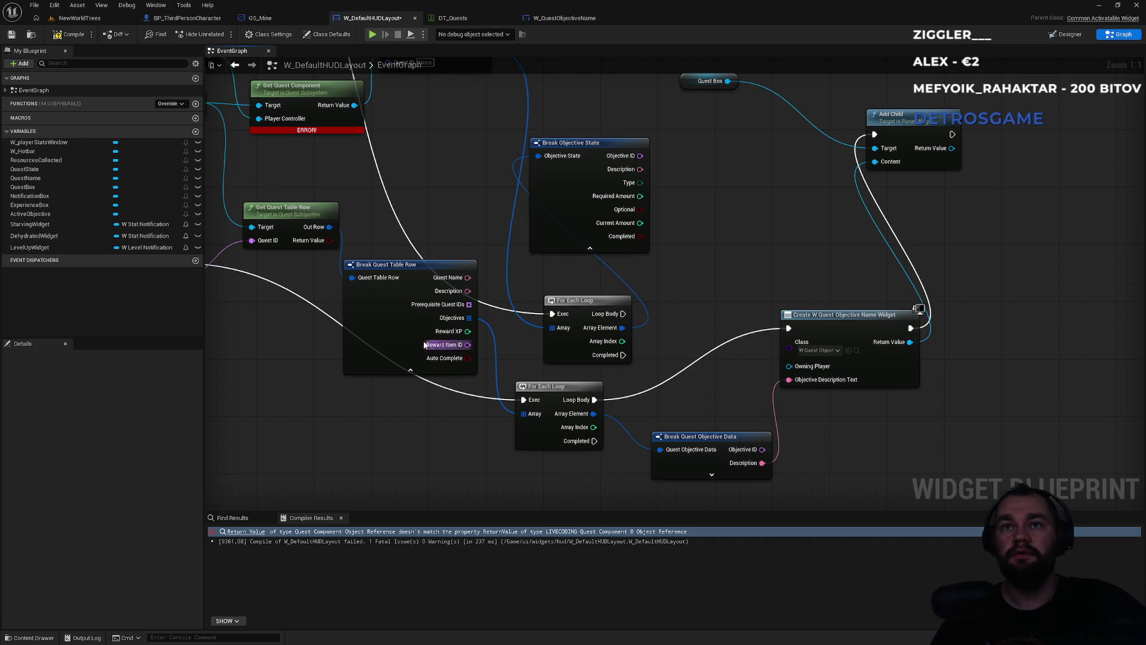
Move the Quest Box and Add Child nodes beside the widget creation node
drag(382, 427, 494, 475)
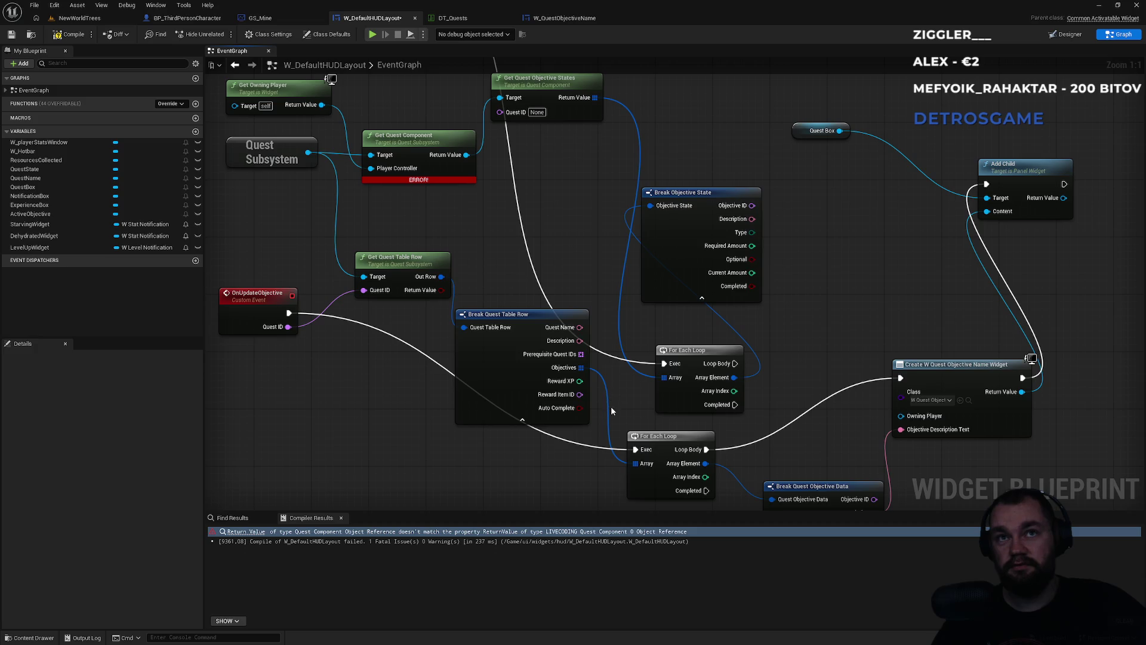
drag(610, 409, 543, 342)
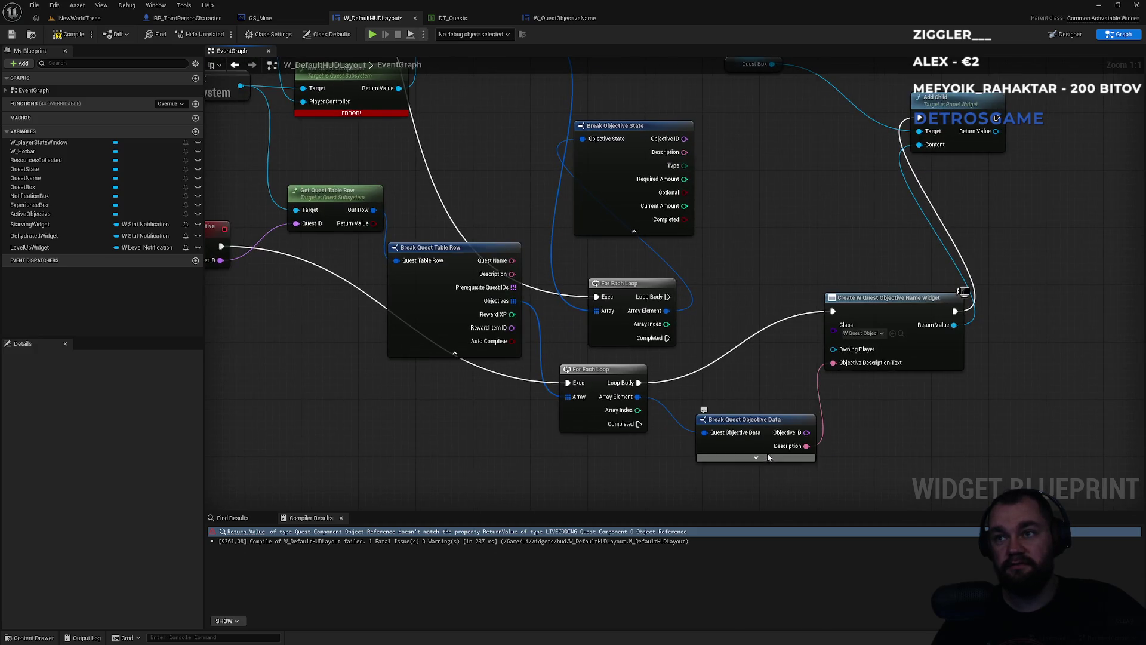
drag(859, 282, 845, 276)
mouse_move(624, 140)
mouse_down()
mouse_move(802, 218)
mouse_move(983, 354)
mouse_up()
click(617, 188)
drag(444, 151, 785, 204)
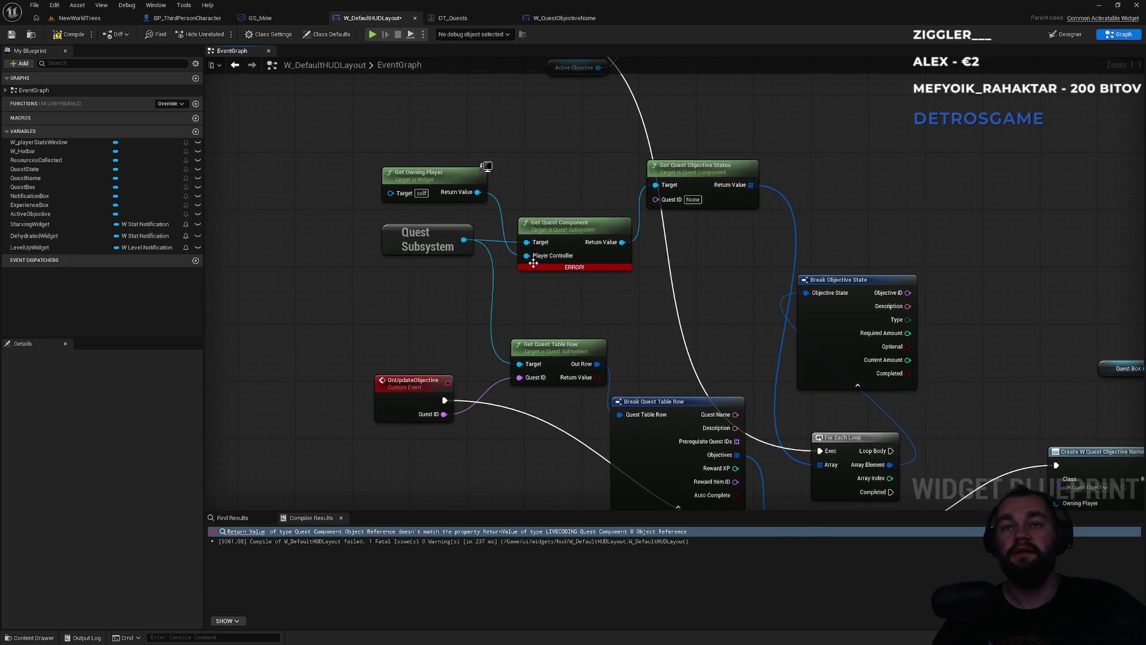
Replace the Update Objective Name call with On Update Objective, passing Objective ID into Quest ID
mouse_move(385, 394)
mouse_down()
mouse_move(575, 340)
mouse_move(648, 466)
mouse_move(647, 347)
mouse_up()
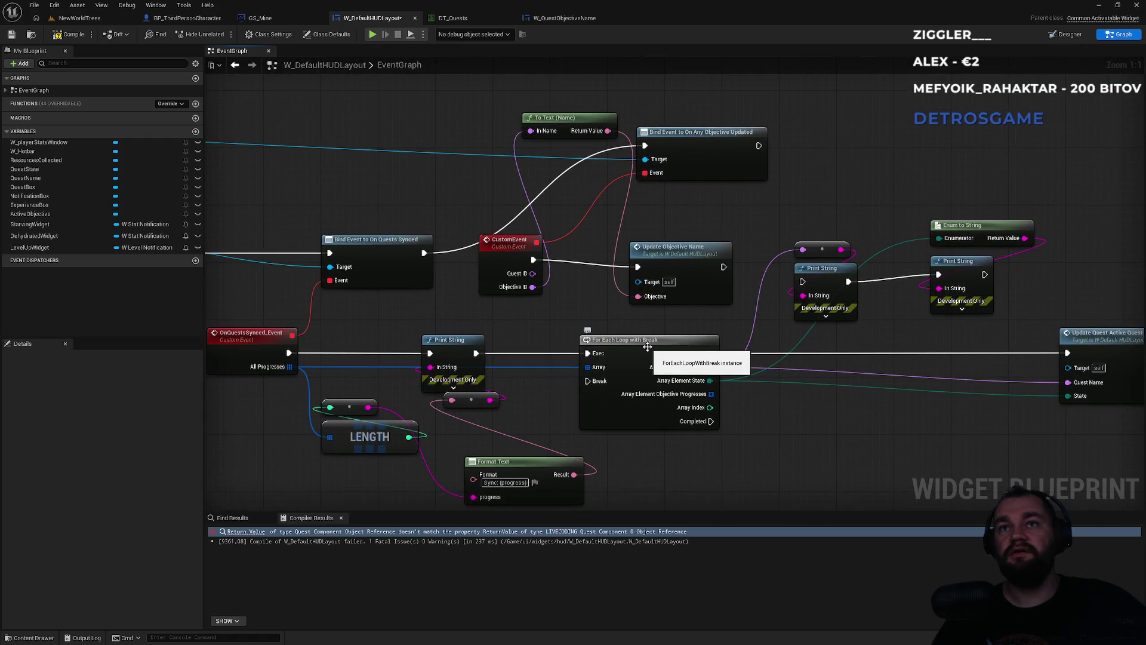
click(663, 248)
key(Delete)
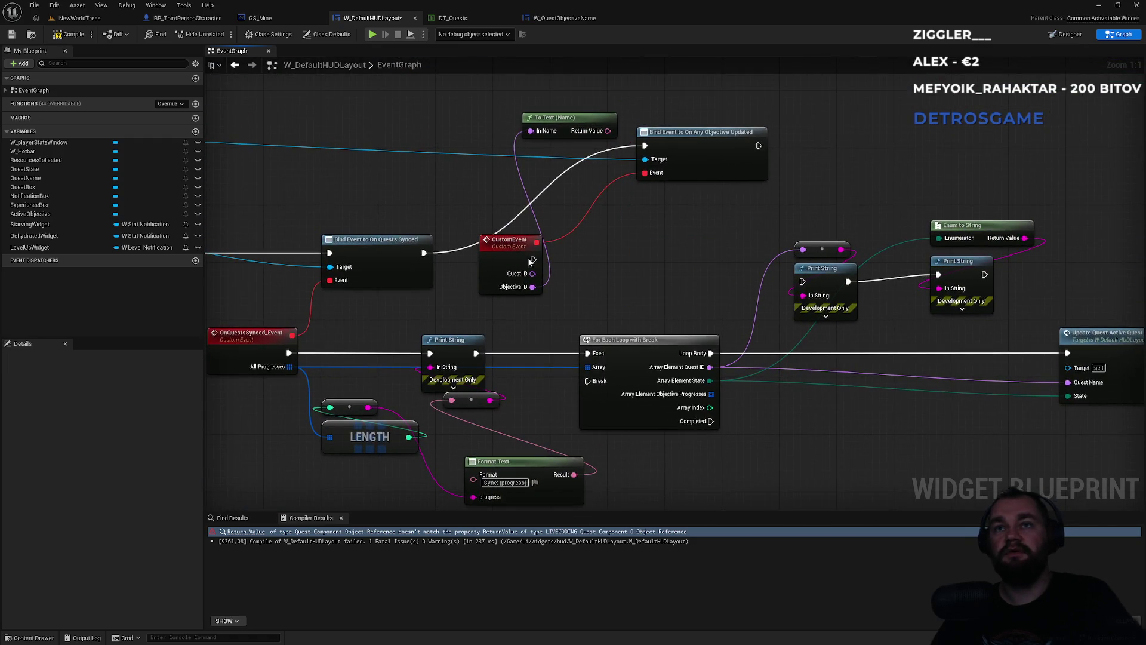
drag(534, 265, 625, 258)
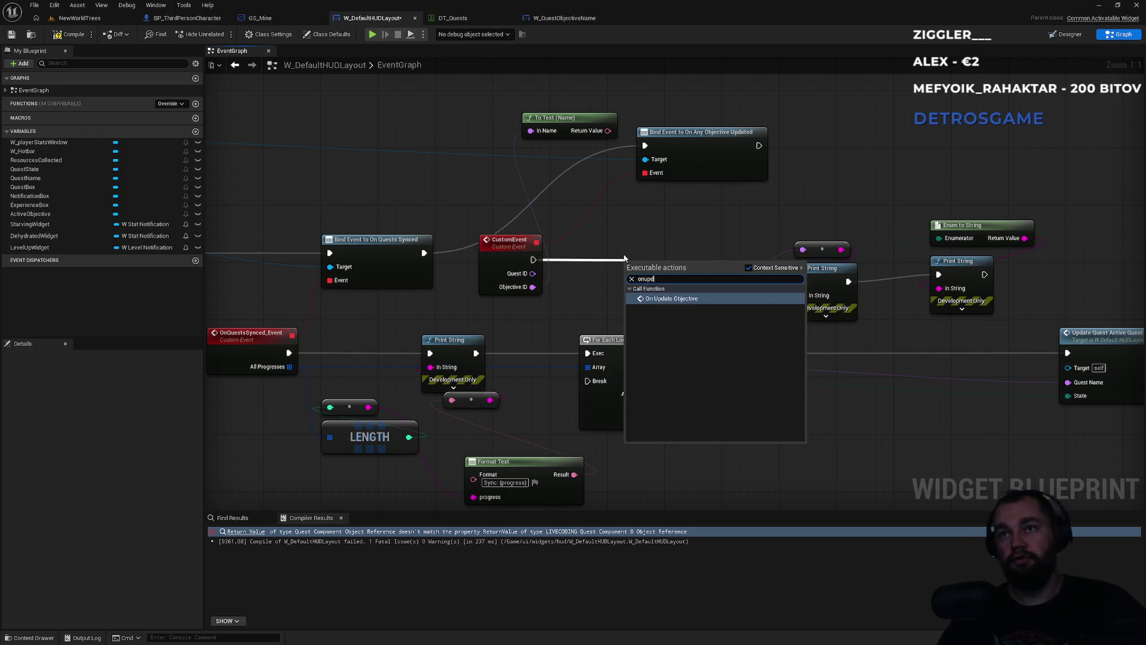
mouse_move(530, 287)
mouse_down()
mouse_move(662, 323)
mouse_move(631, 310)
mouse_up()
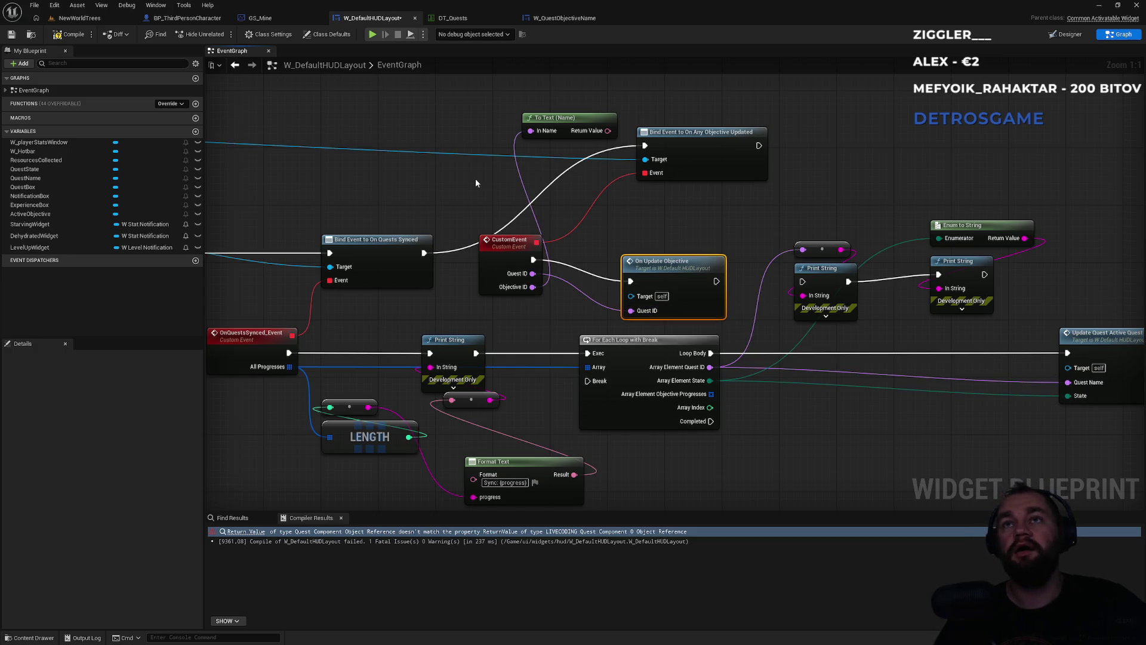
Compile the widget blueprint and nudge the On Update Objective node into place
click(71, 35)
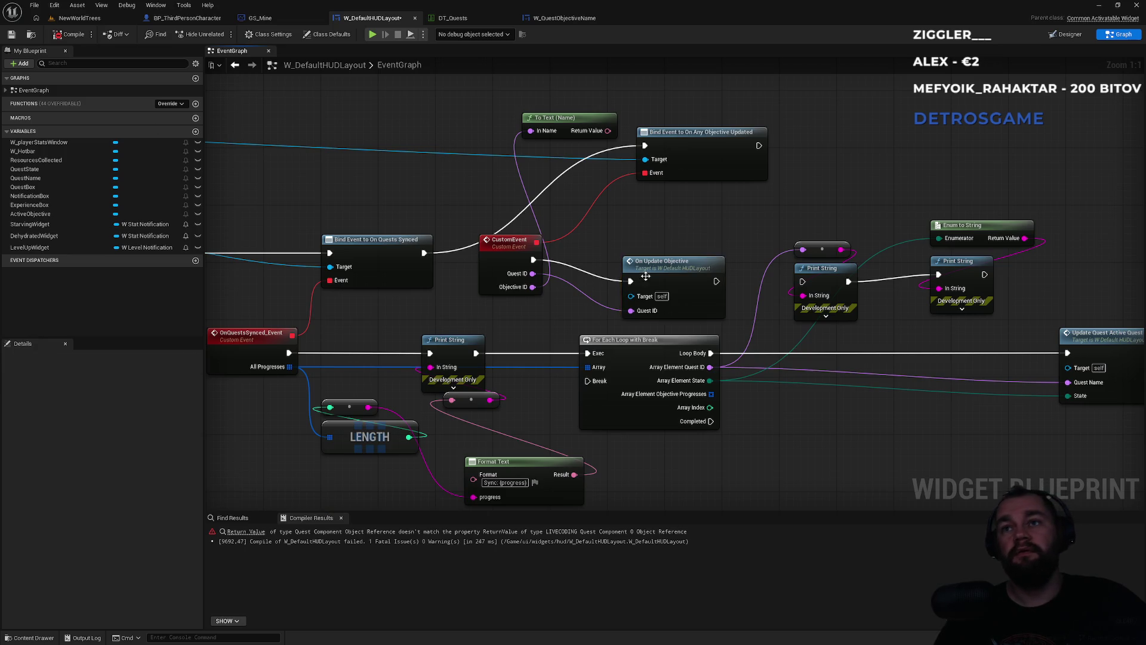
drag(663, 262, 649, 234)
click(648, 224)
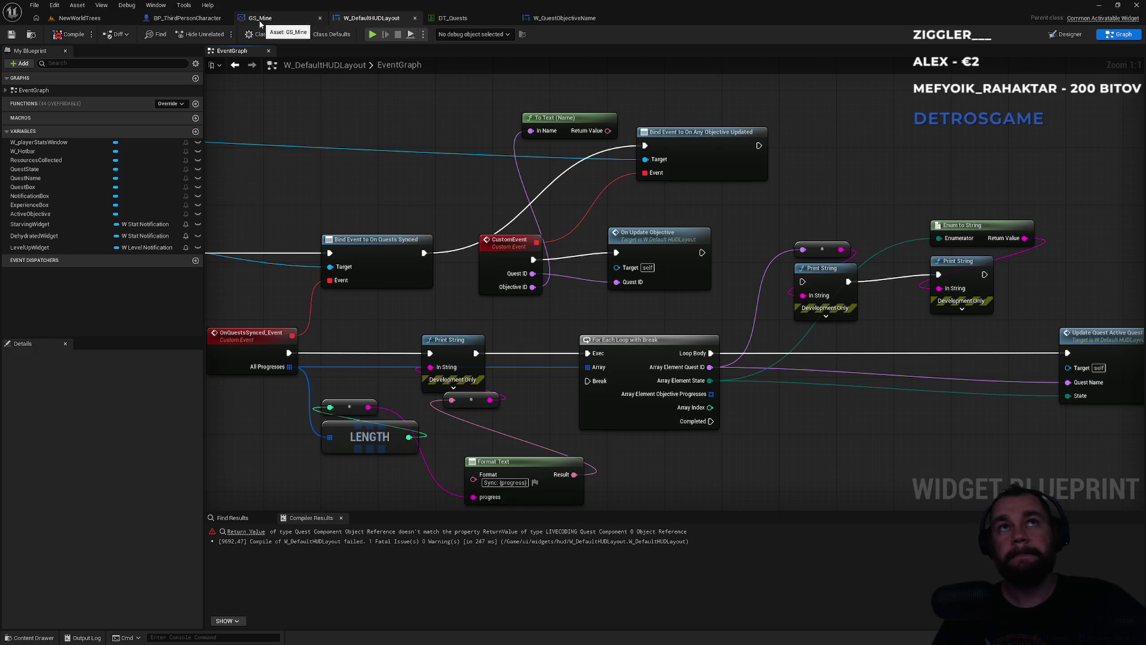
Play the NewWorldTrees level and open the failing W_DefaultHUDLayout blueprint
click(260, 18)
click(84, 19)
click(223, 35)
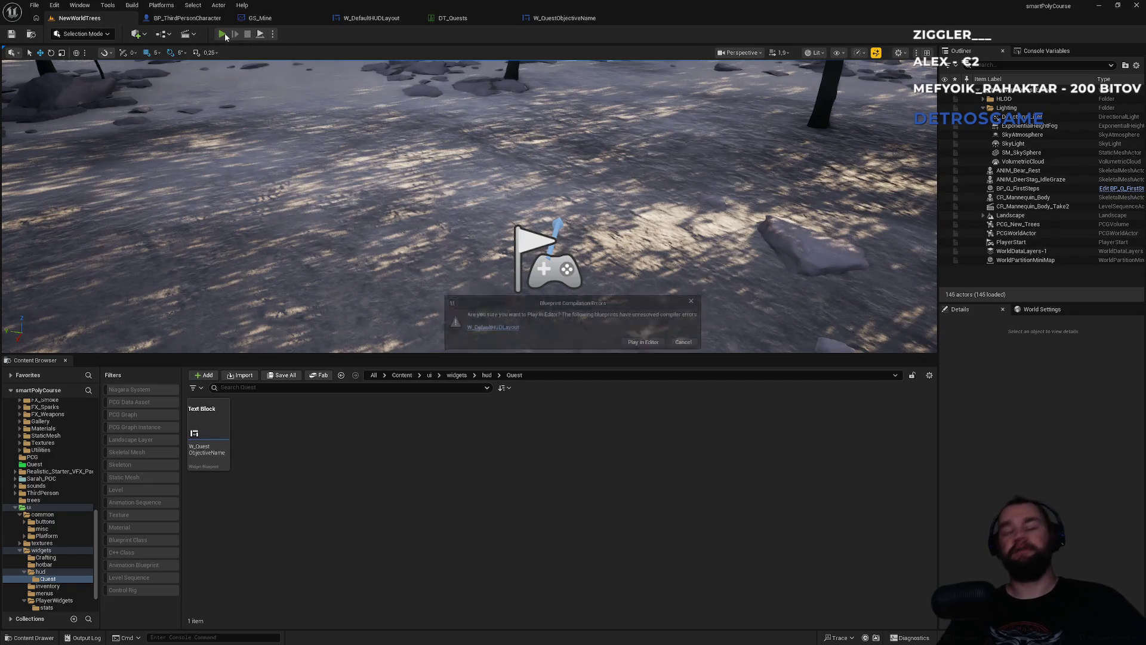
click(495, 327)
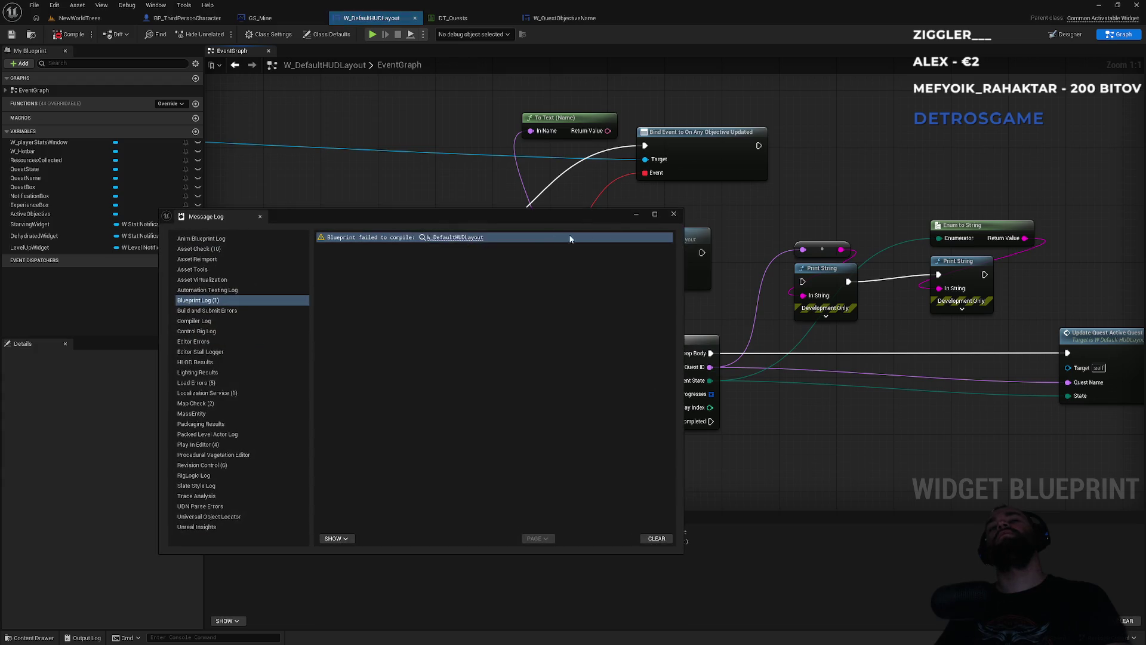
click(673, 214)
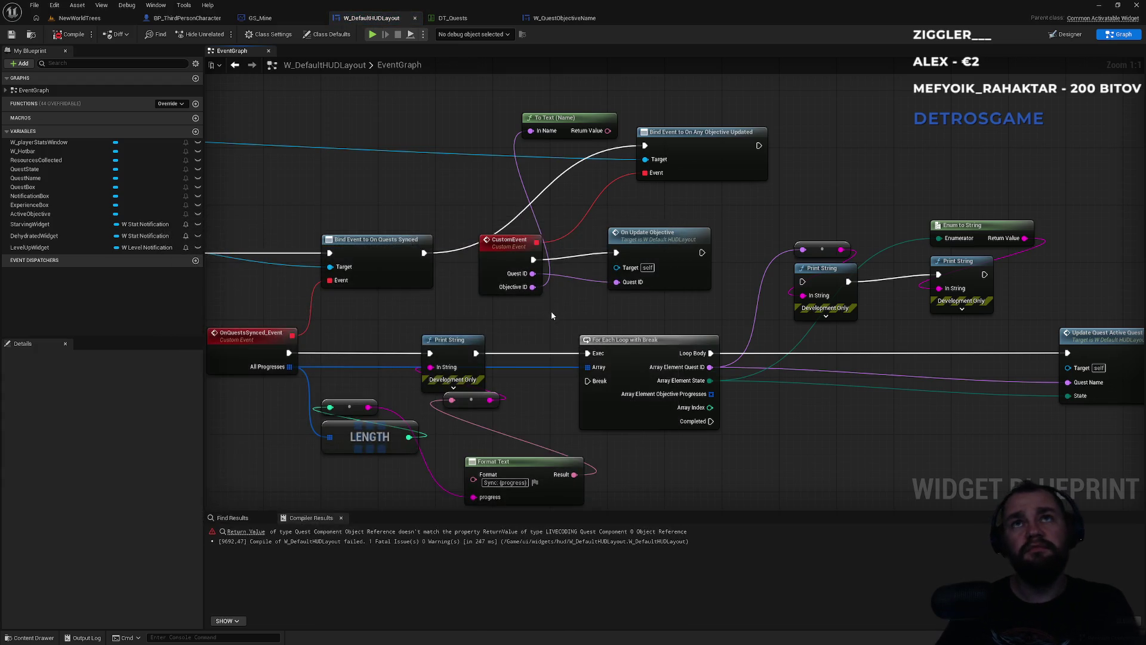
Jump to the erroring node and delete the Break Objective State node
mouse_move(538, 326)
mouse_down()
mouse_move(551, 298)
mouse_move(444, 324)
mouse_move(595, 272)
mouse_up()
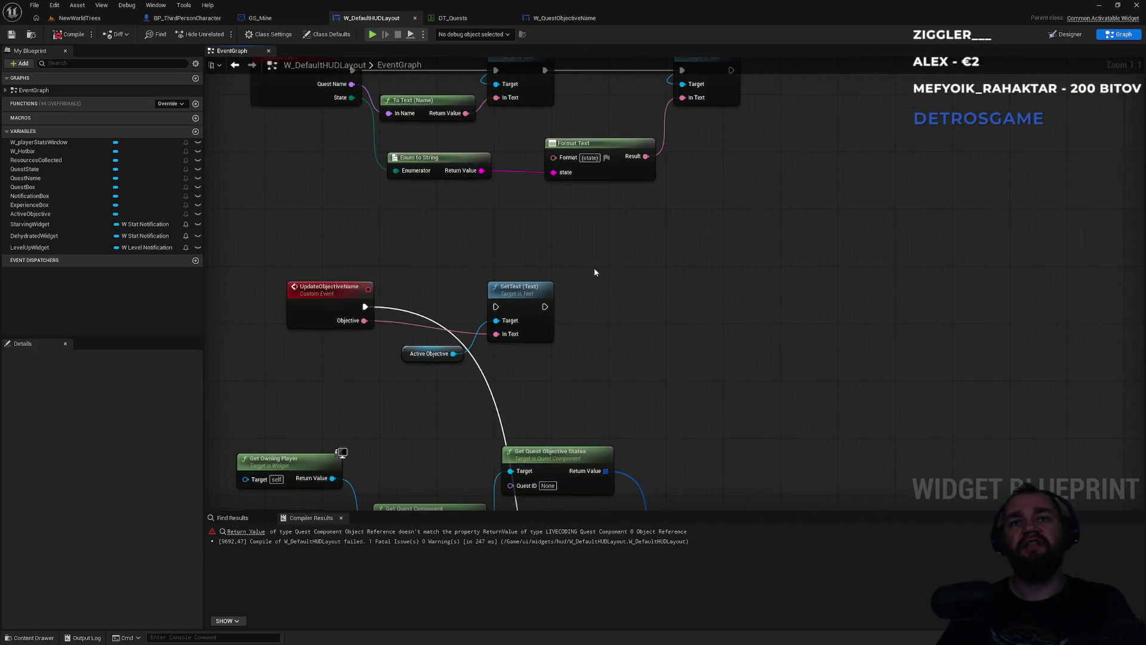
click(246, 531)
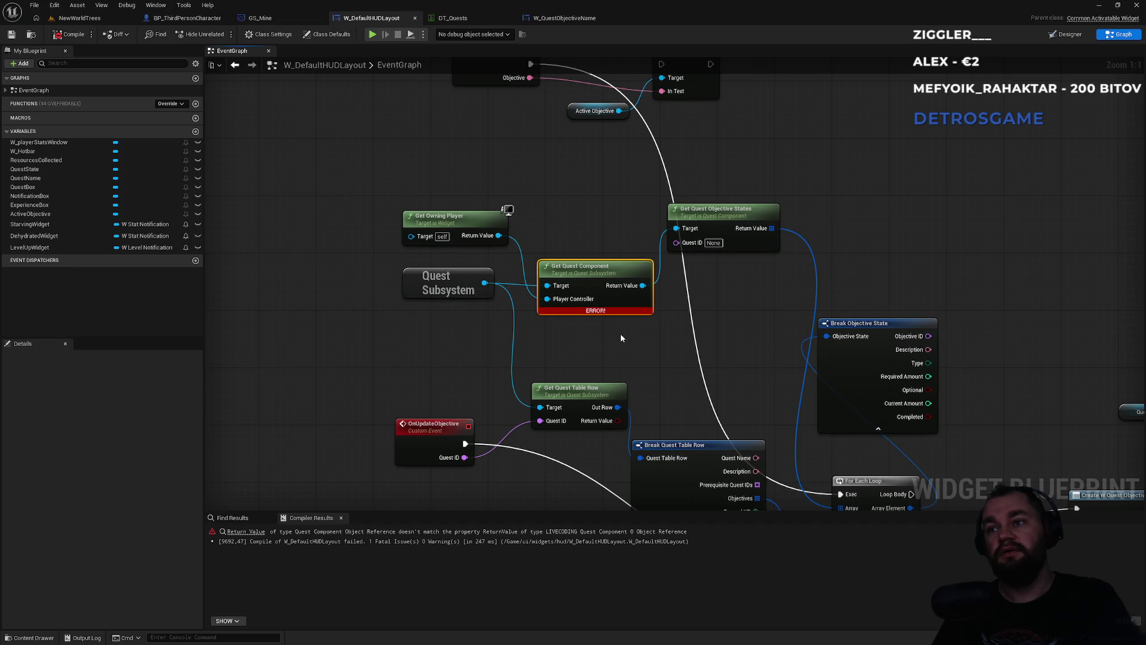
mouse_move(797, 356)
mouse_down()
mouse_move(746, 194)
mouse_move(734, 294)
mouse_up()
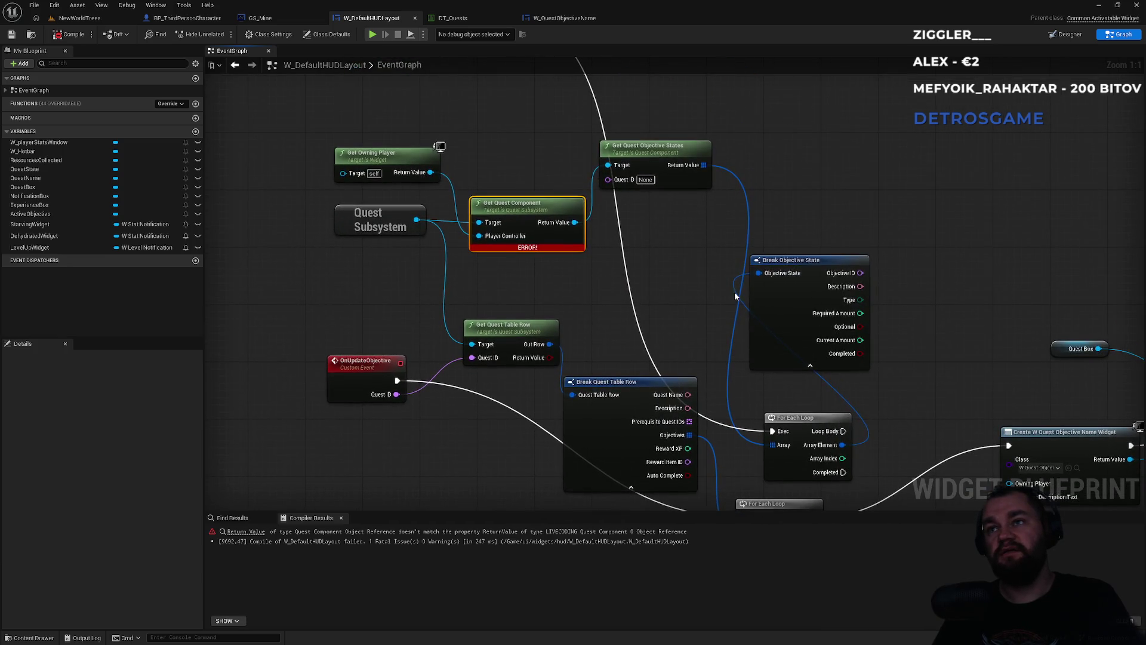
drag(827, 217, 817, 314)
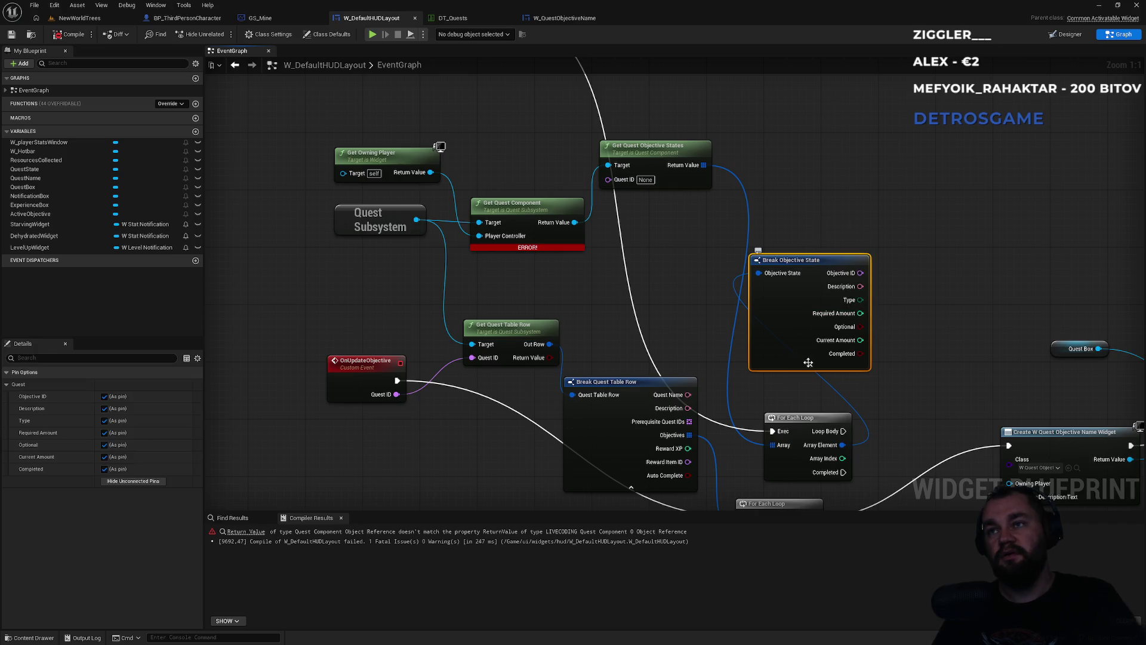
key(Delete)
Delete the first For Each Loop, Get Quest Objective States and Get Quest Component nodes
scroll(776, 316, down, 3)
drag(769, 312, 757, 275)
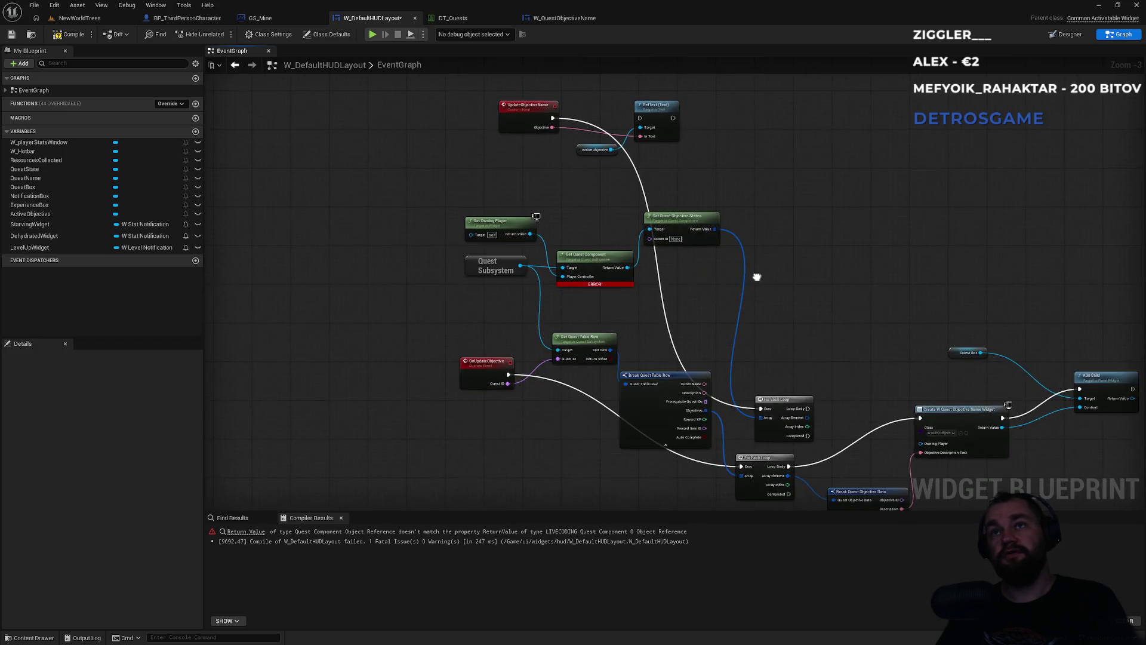
drag(788, 398, 811, 180)
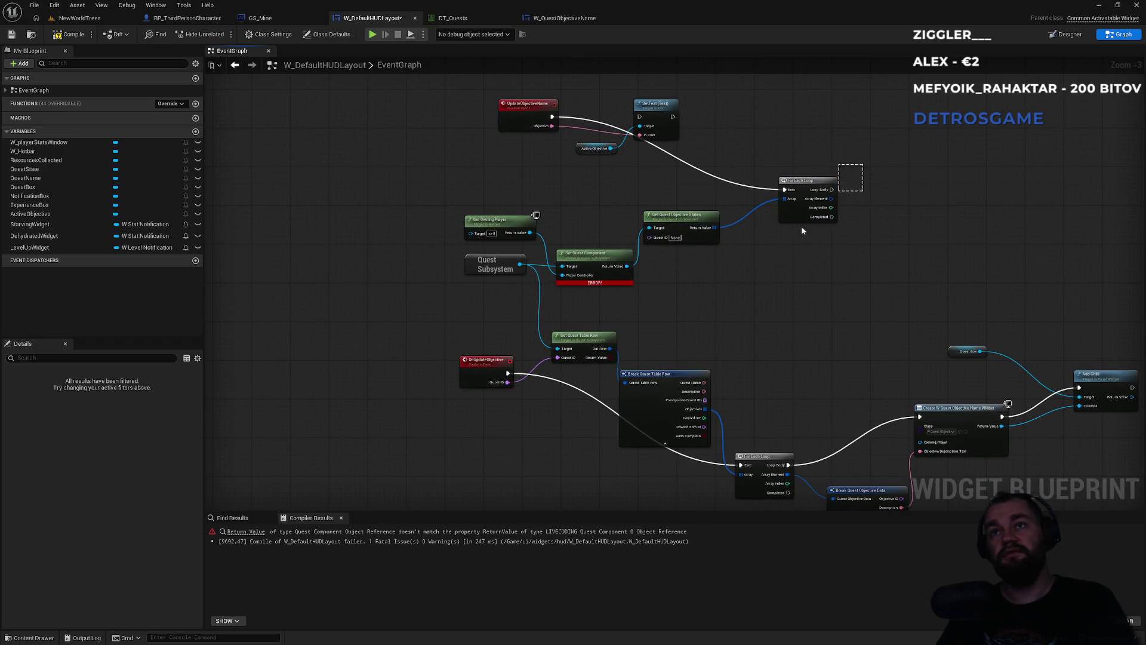
key(Delete)
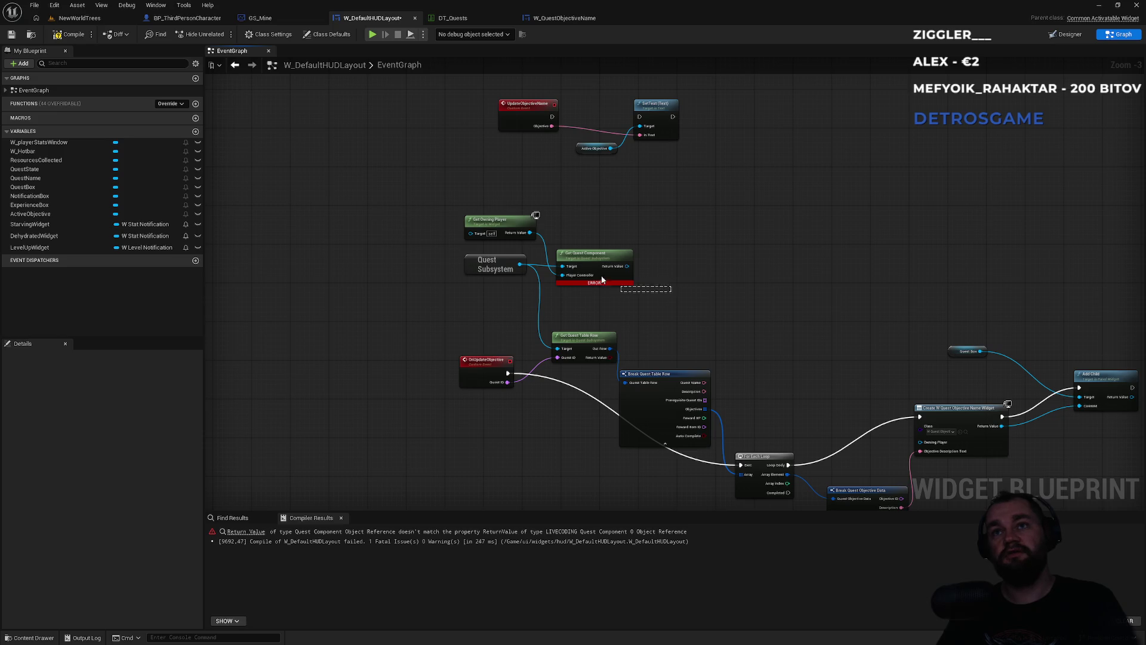
key(Delete)
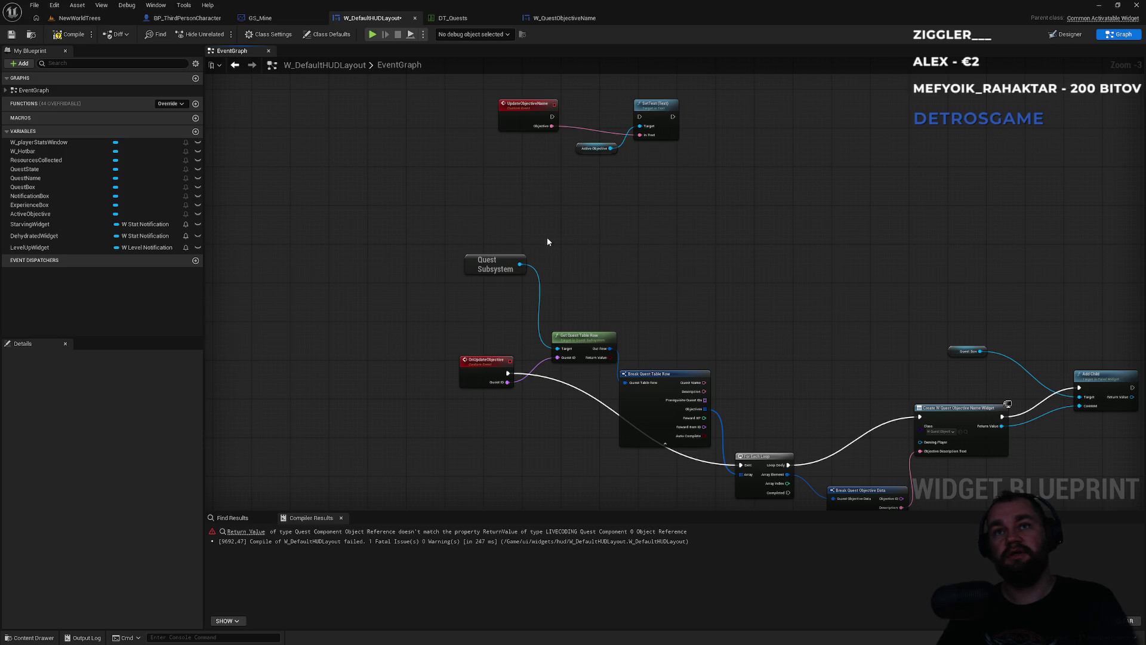
drag(551, 117, 617, 120)
click(589, 120)
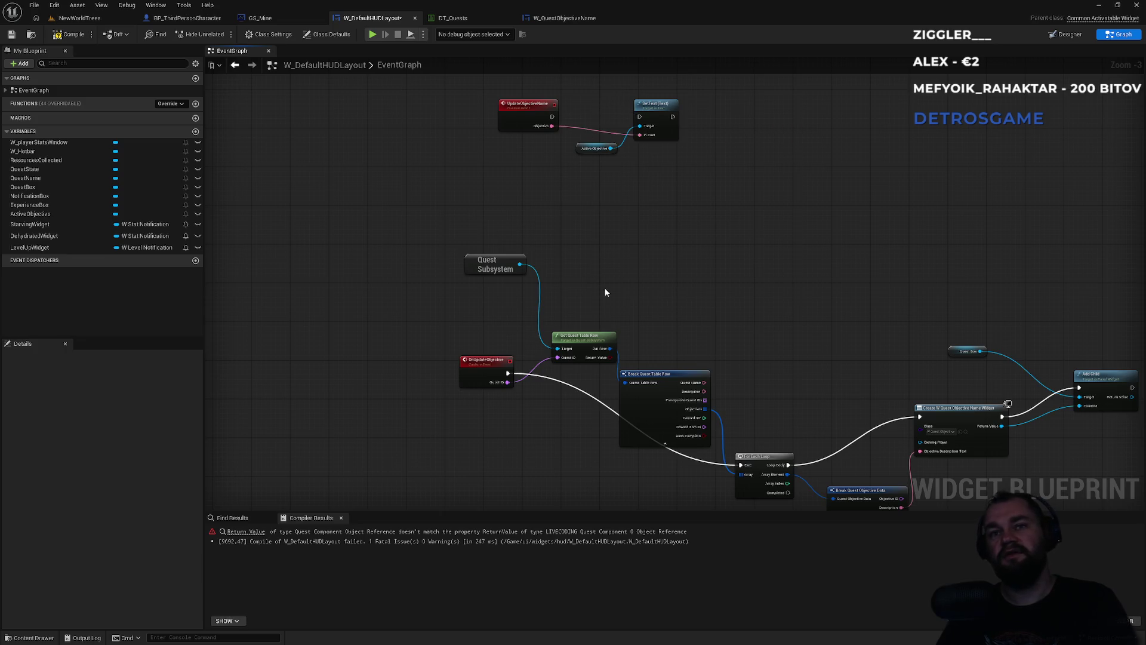
Compile the HUD layout and play NewWorldTrees in fullscreen
click(63, 37)
click(95, 19)
click(221, 34)
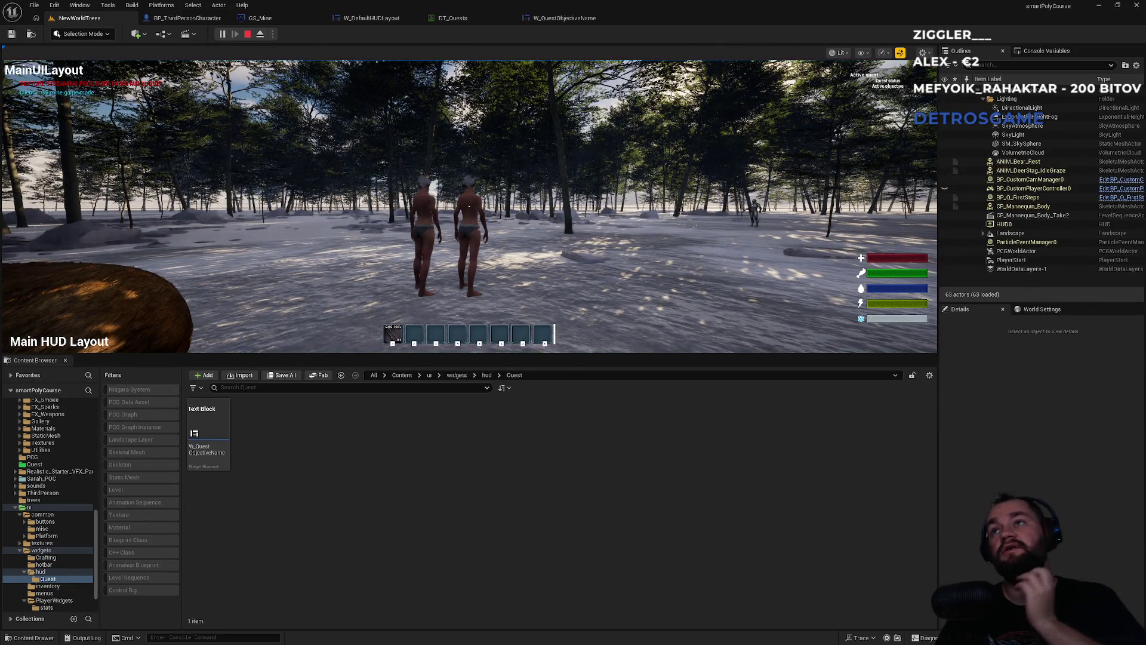
key(F11)
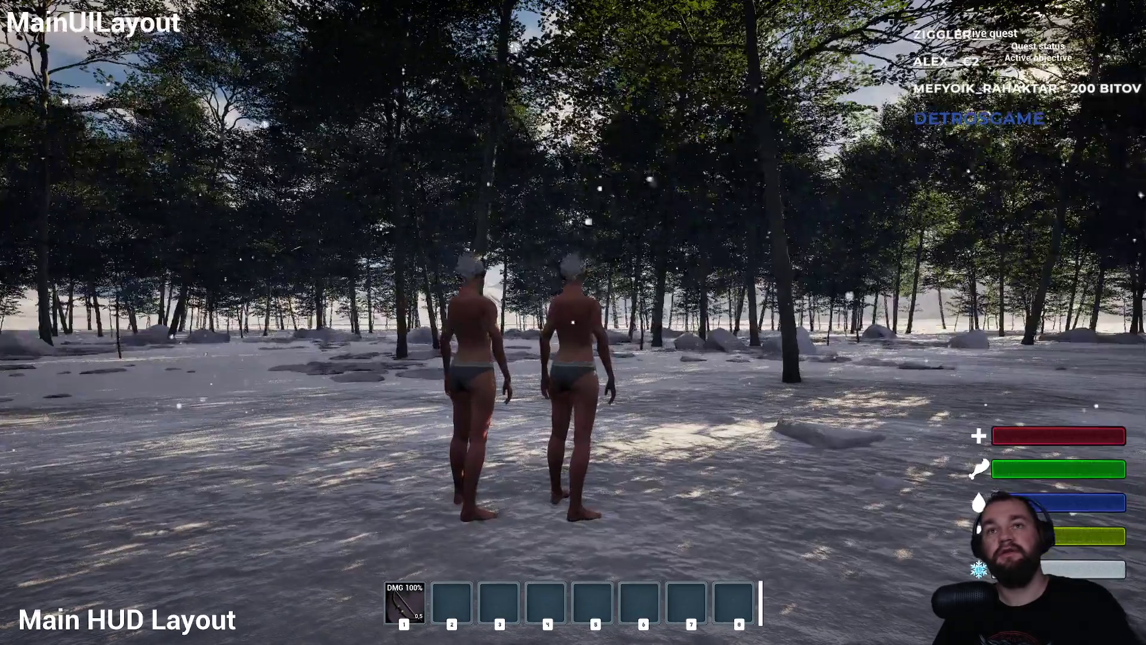
key(super)
key(Escape)
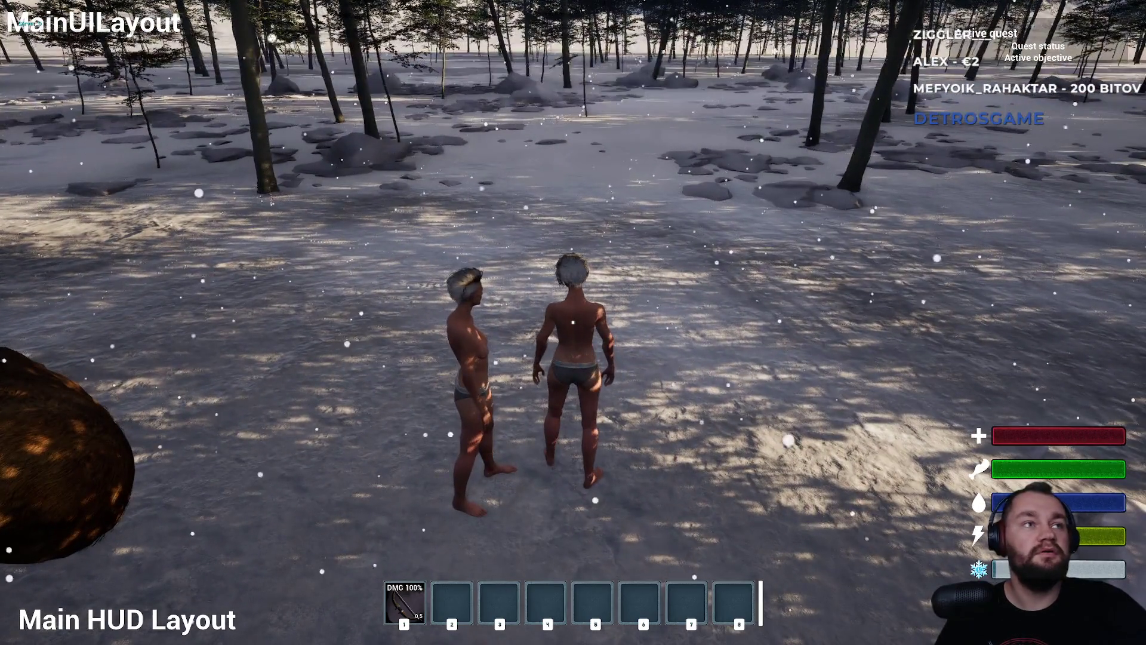
Restart the play session, walk the character forward, then leave fullscreen with F11
key(Escape)
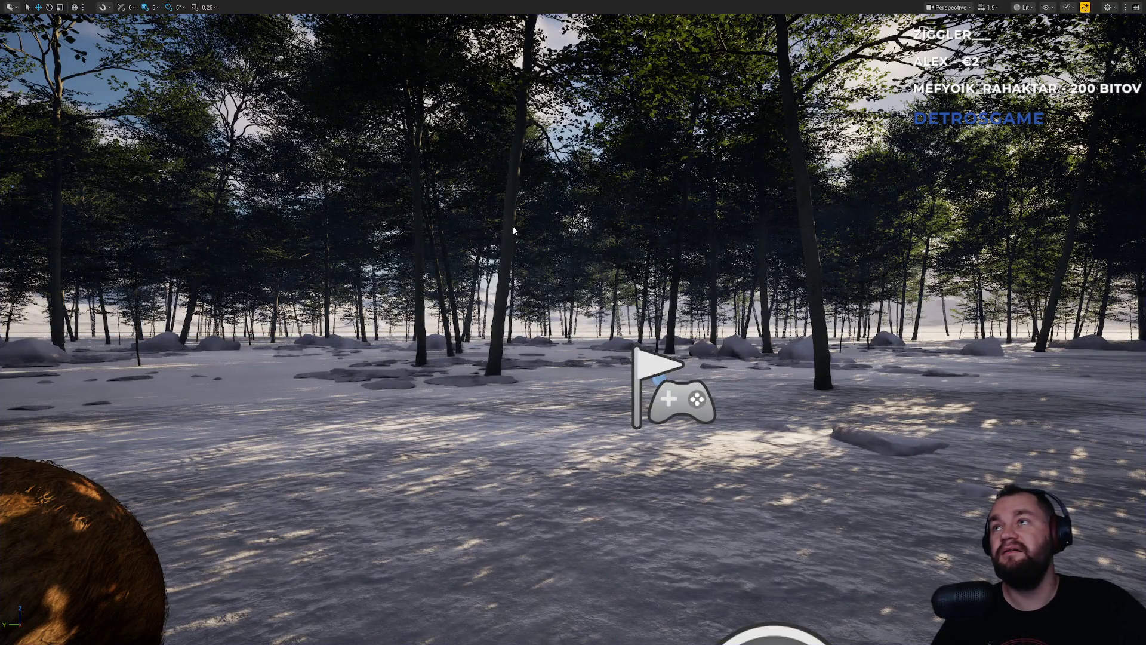
key(alt+p)
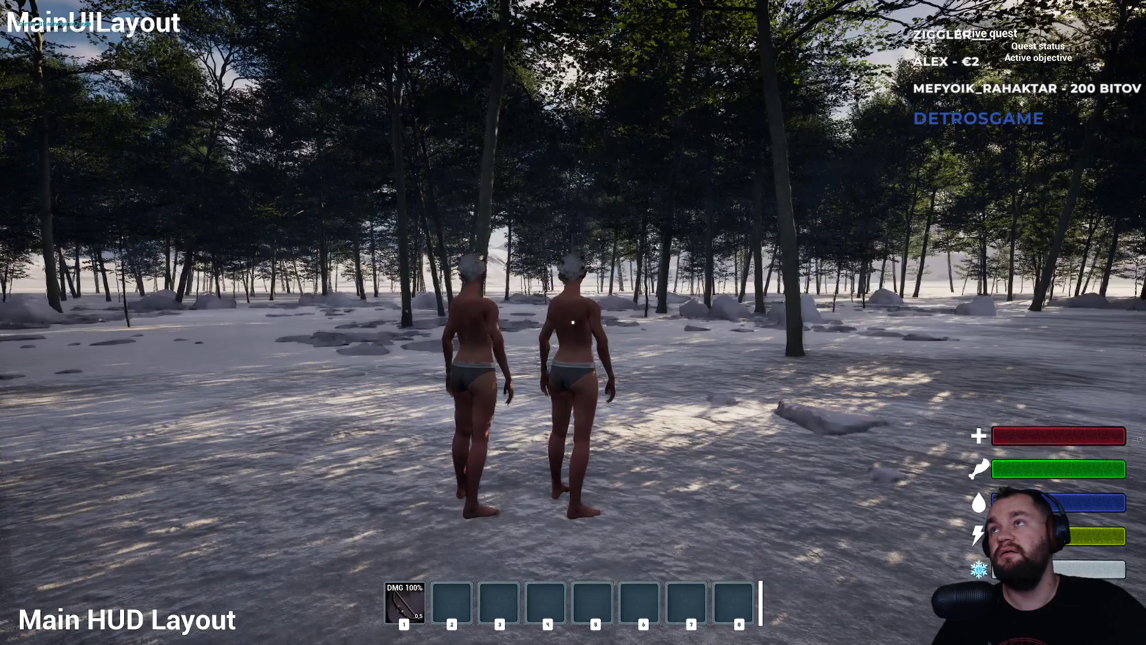
key(super)
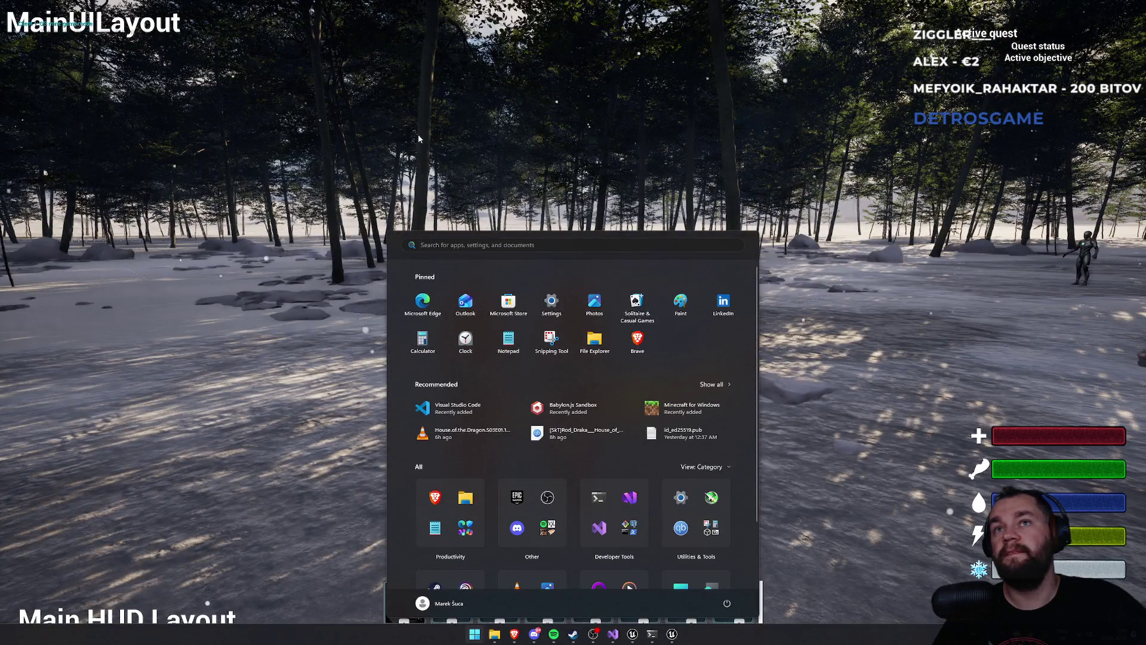
click(417, 133)
key(w)
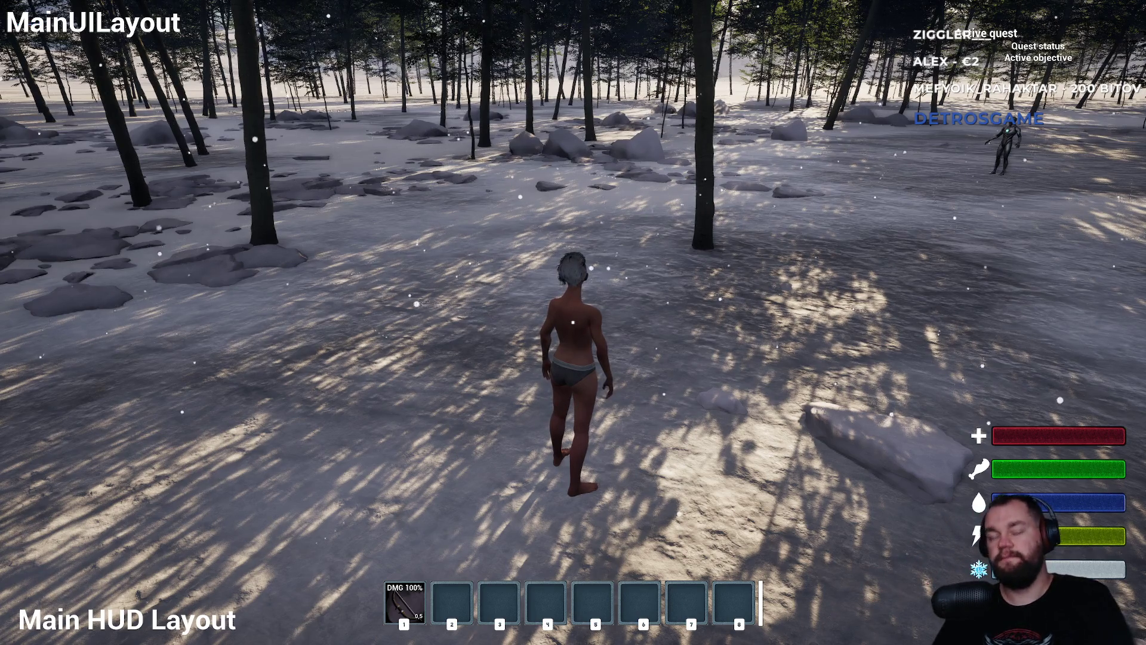
key(F11)
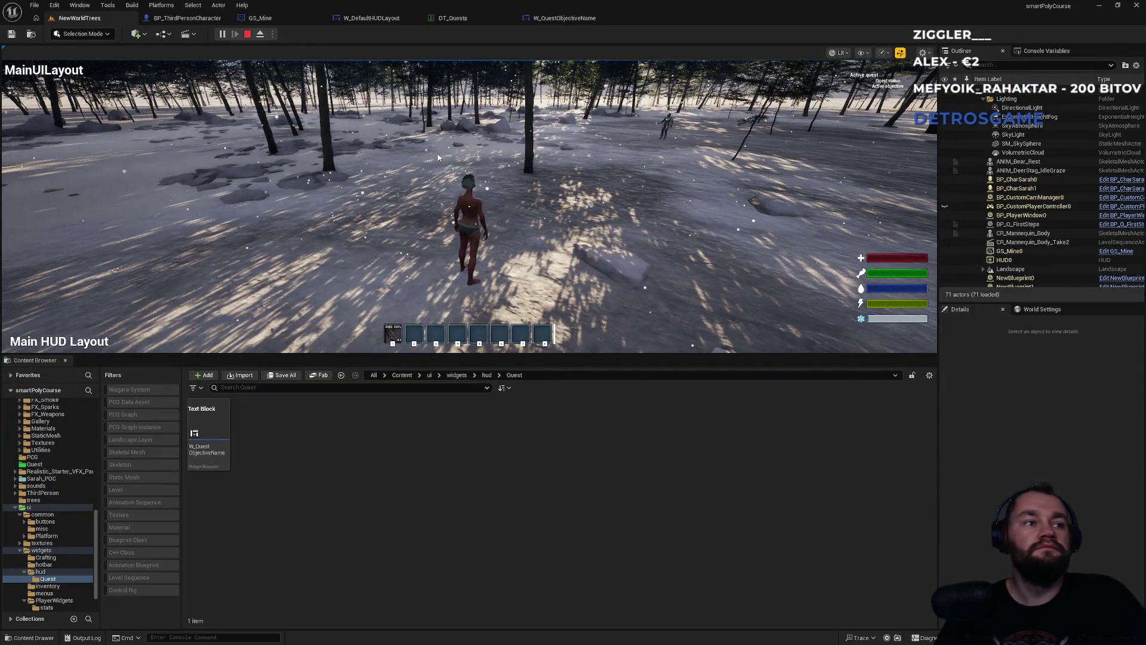
Stop play and review W_QuestObjectiveName, DT_Quests, GS_Mine and BP_ThirdPersonCharacter graphs
key(Escape)
click(564, 18)
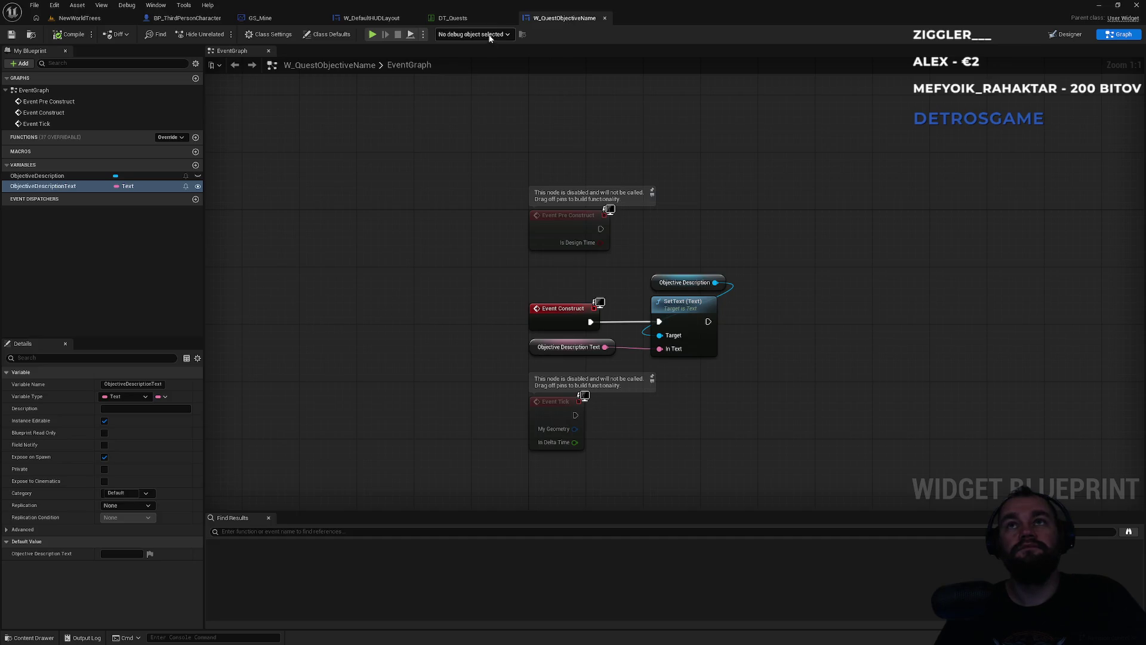
click(452, 18)
click(371, 18)
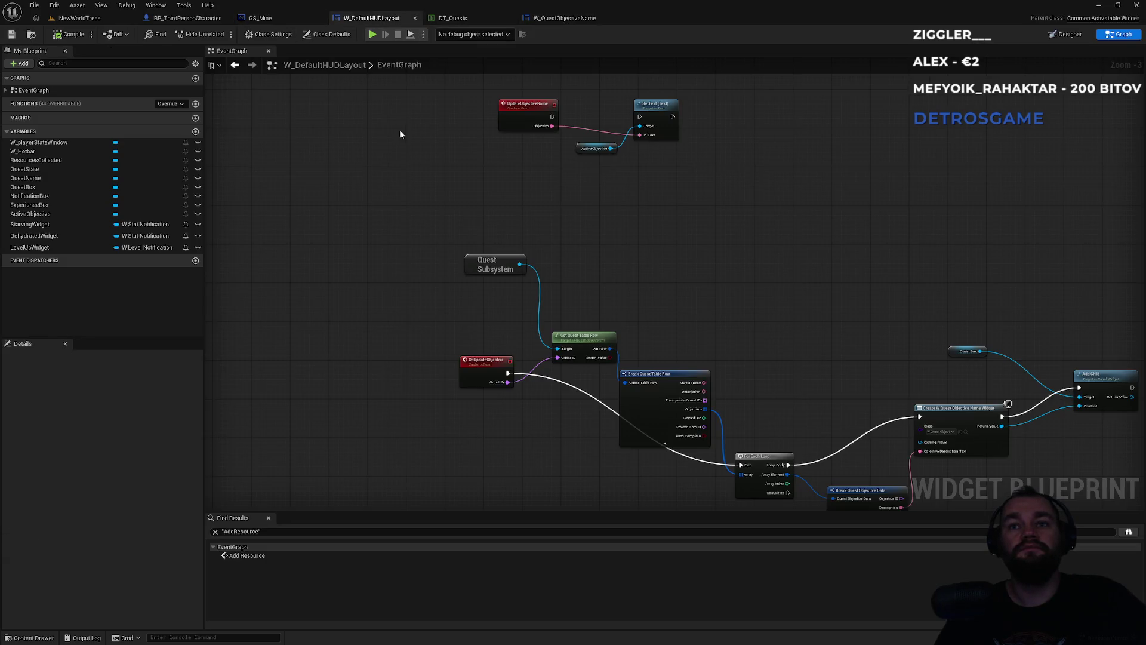
click(260, 18)
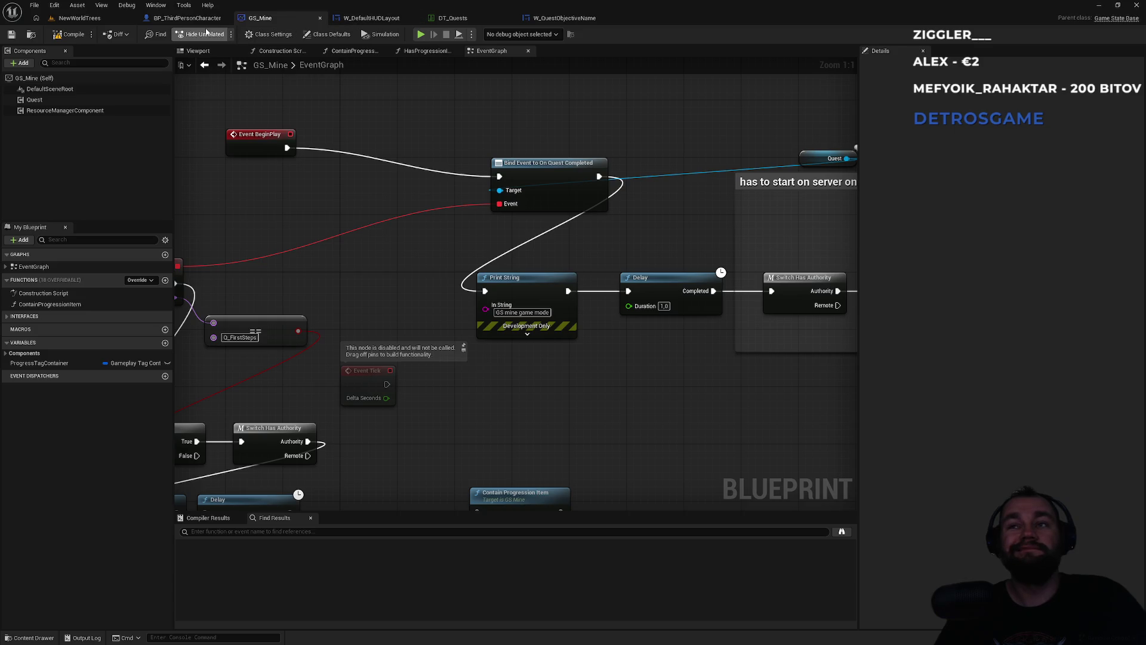
drag(620, 224, 185, 255)
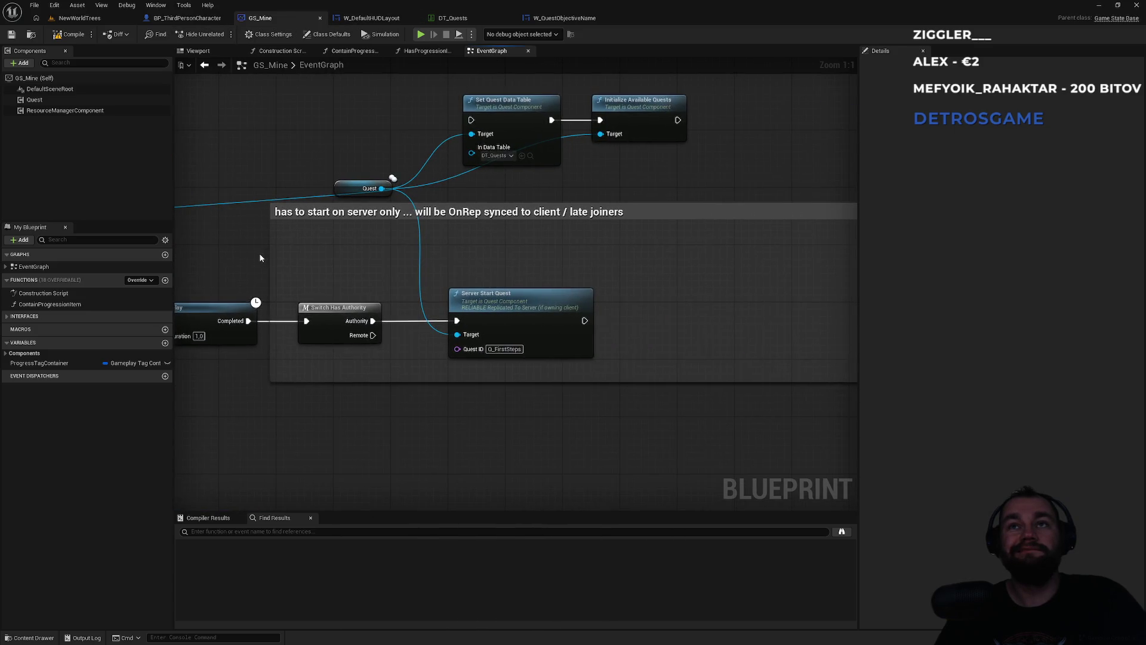
click(182, 18)
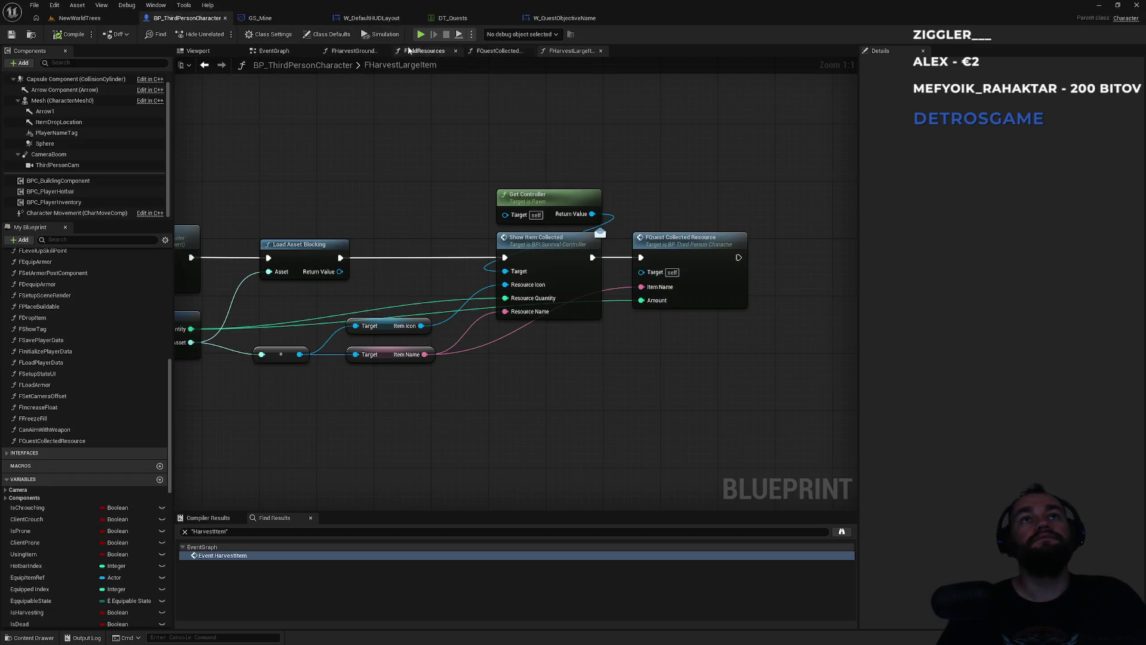
click(280, 54)
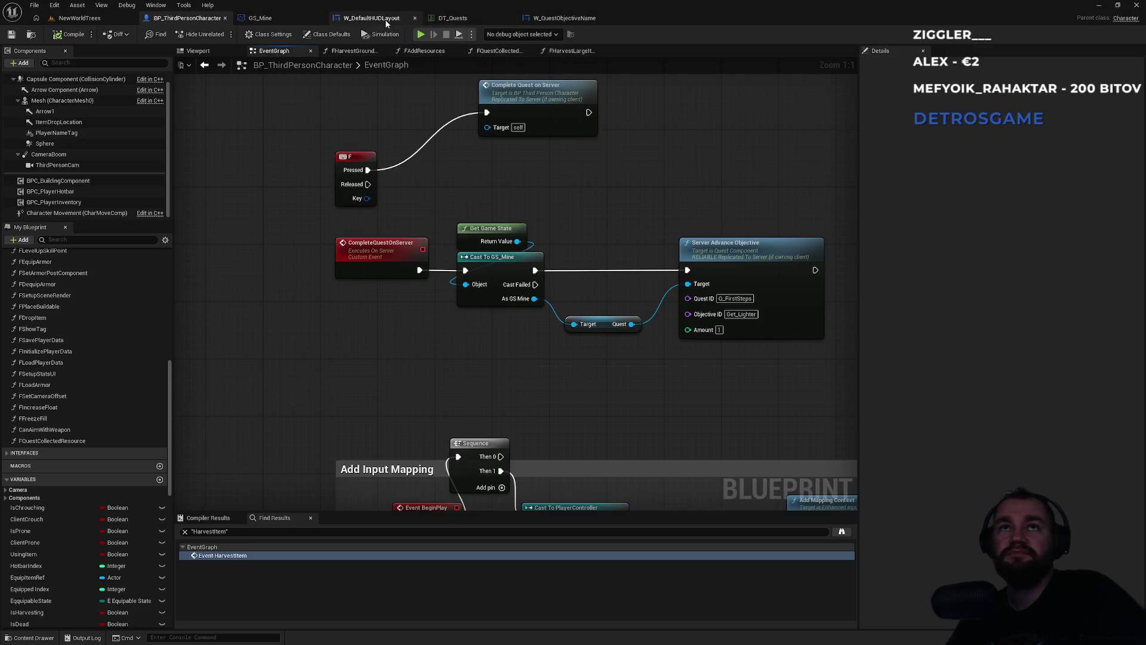
Detach the objective-updated binding from the quests-synced binding, reconnect CustomEvent to On Update Objective, and return to NewWorldTrees
click(354, 18)
mouse_move(626, 186)
mouse_down()
mouse_move(593, 215)
mouse_move(650, 222)
mouse_move(577, 342)
mouse_up()
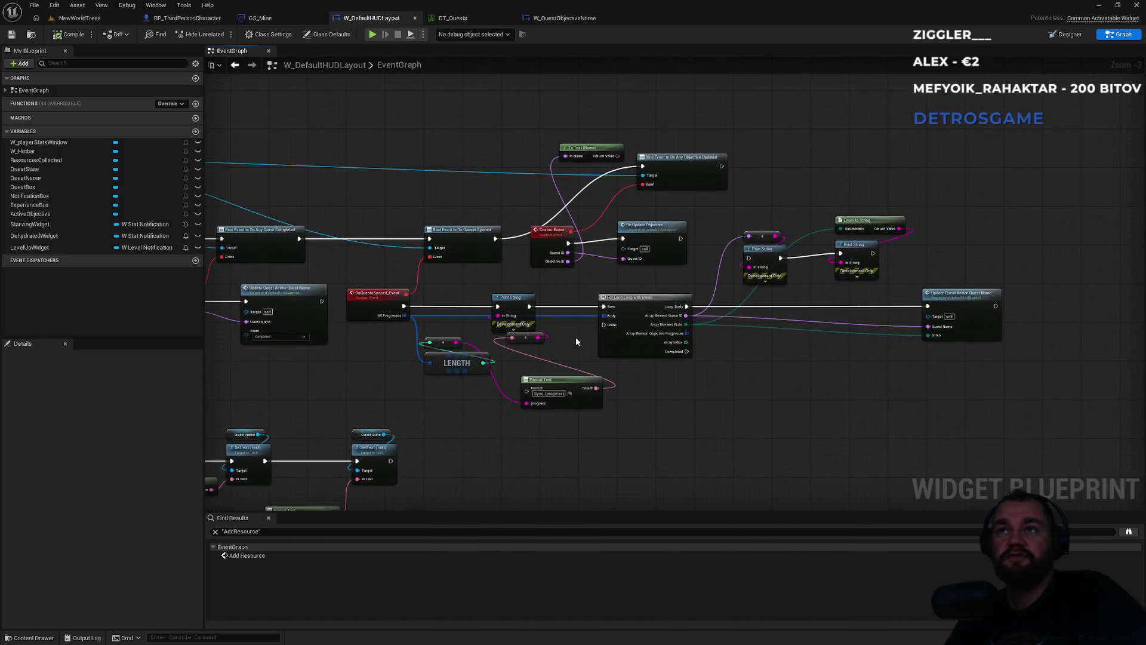
alt+click(595, 244)
alt+click(538, 241)
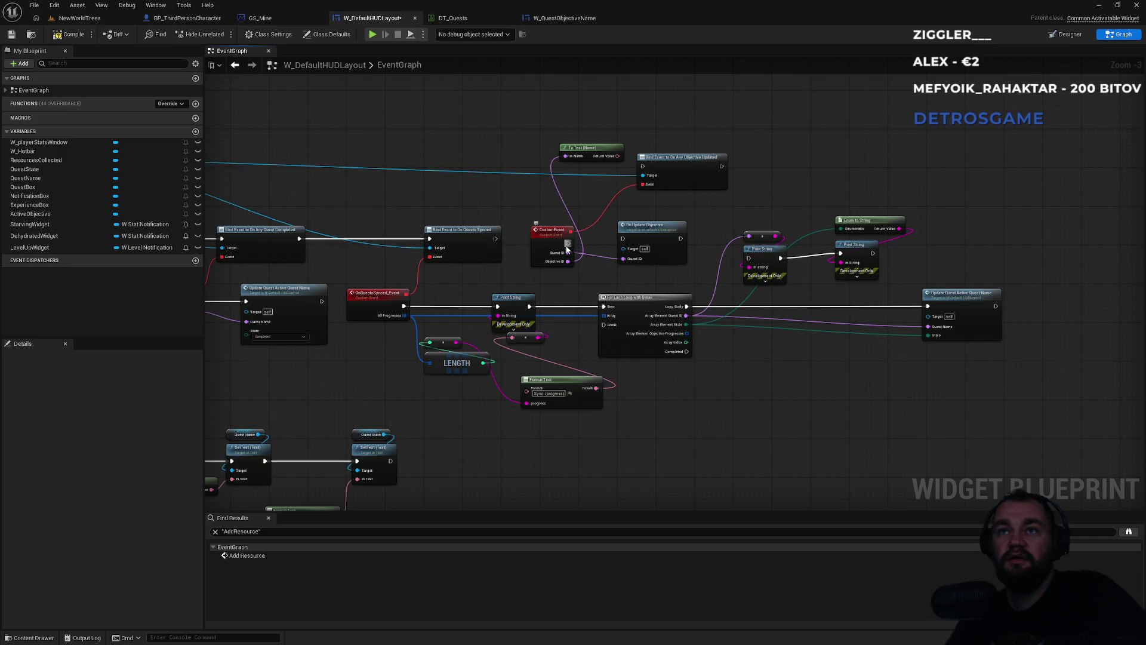
mouse_move(567, 243)
mouse_down()
mouse_move(633, 250)
mouse_move(623, 238)
mouse_up()
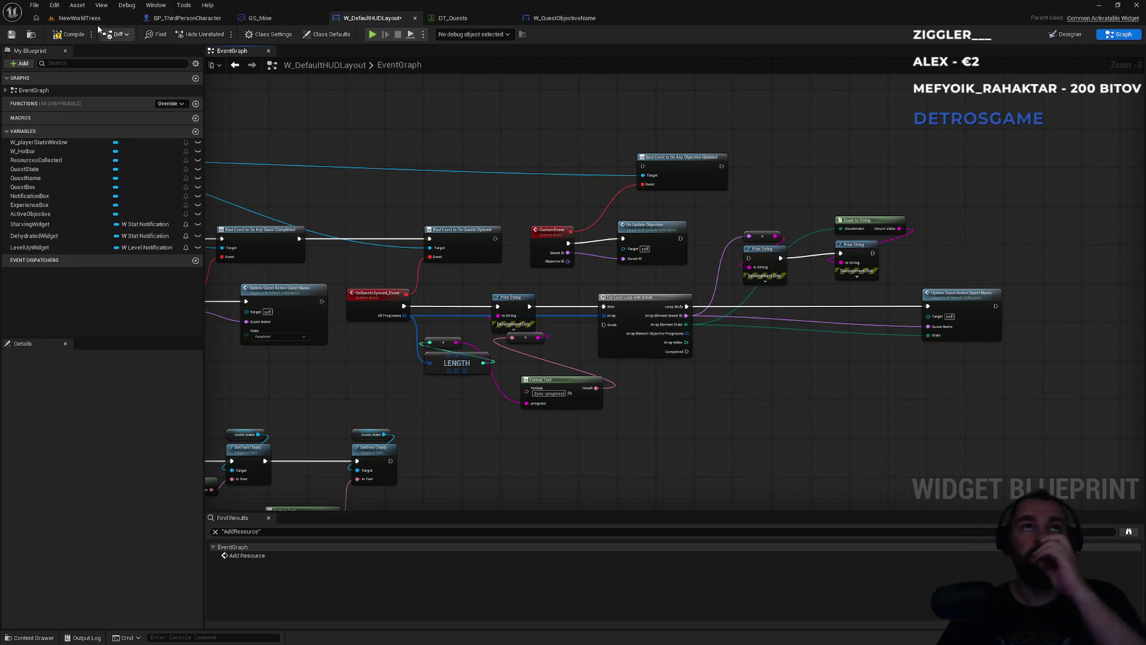
click(125, 19)
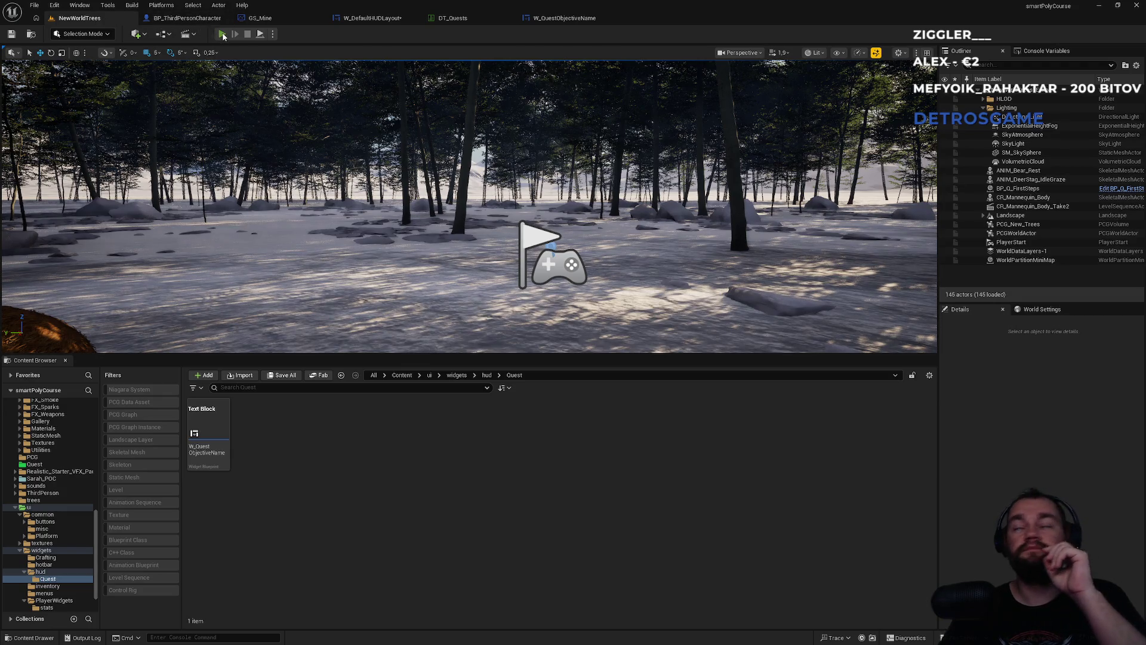
Playtest the level in the editor, then stop the session
click(222, 35)
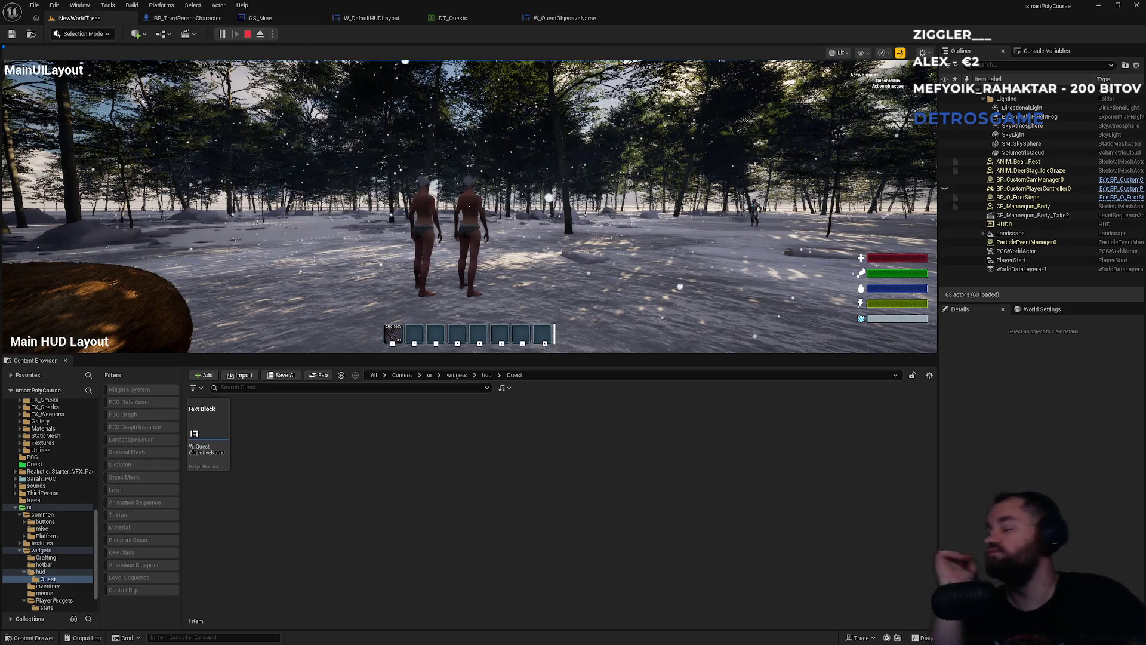
key(super)
click(444, 222)
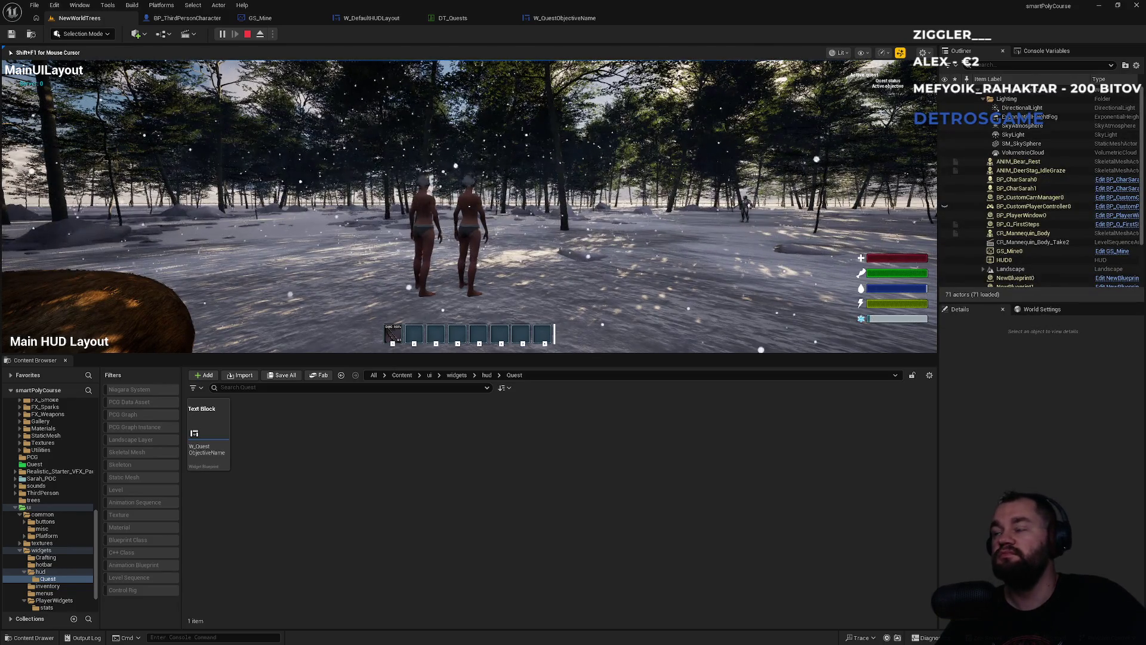
key(shift+F1)
key(Escape)
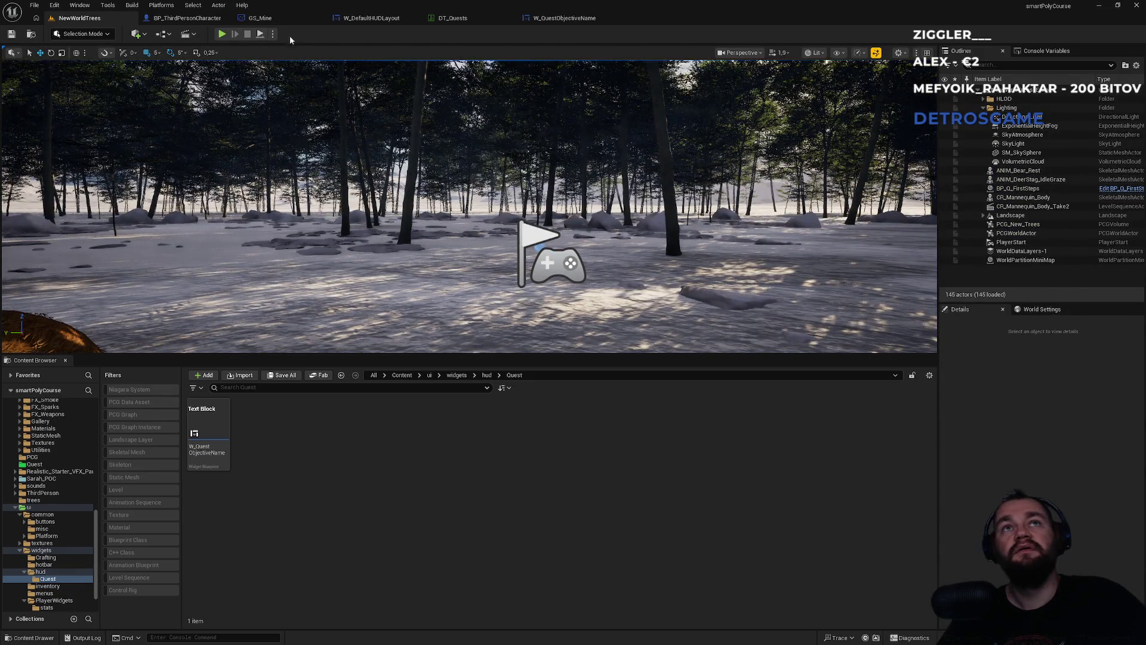
Playtest again, stop, and open the W_QuestObjectiveName widget graph
click(222, 35)
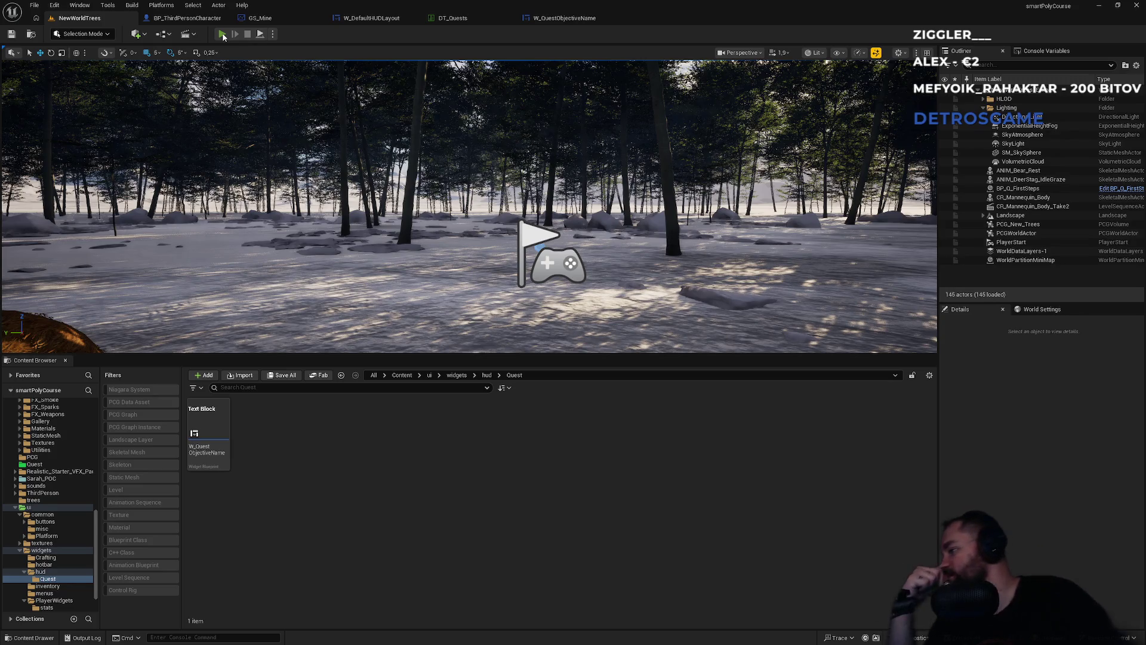
key(super)
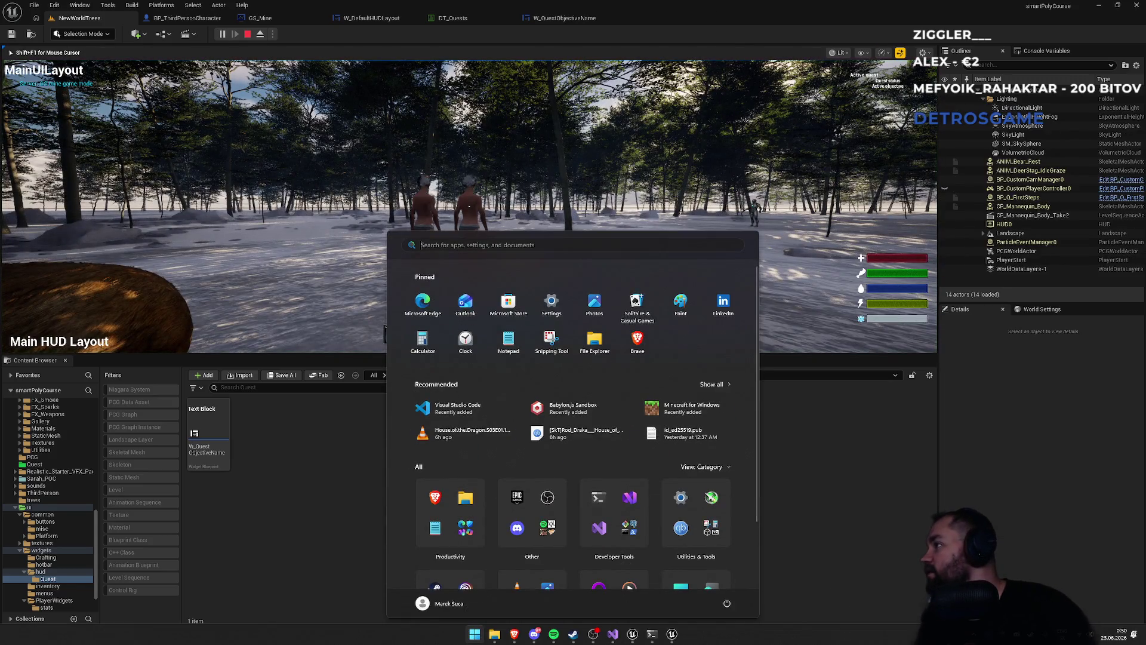
key(Escape)
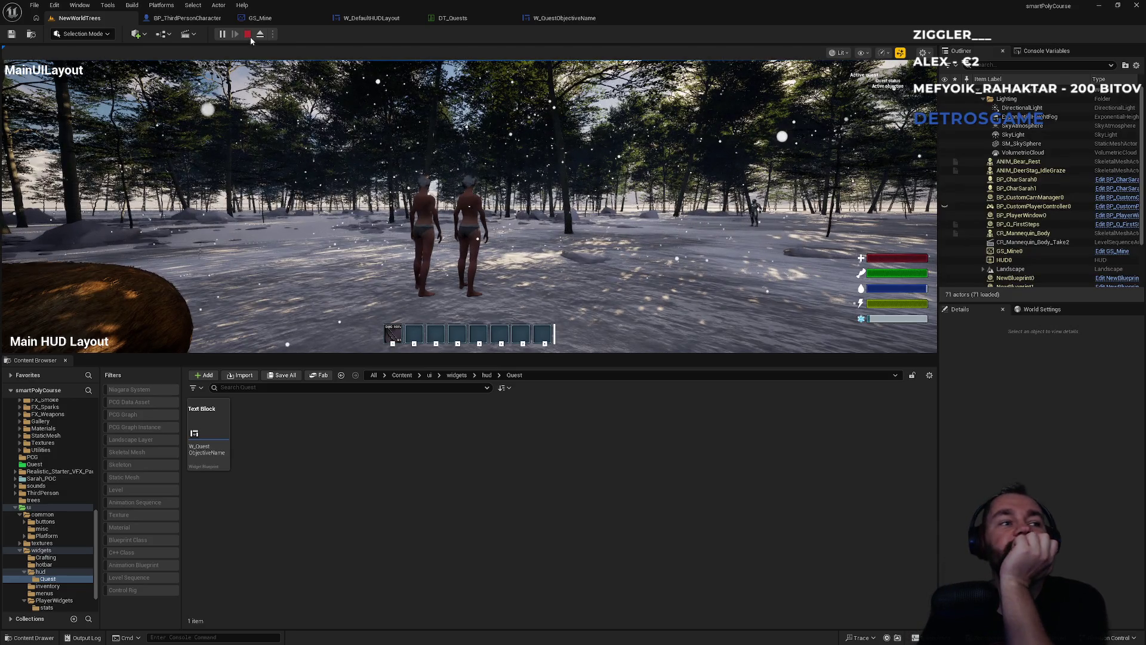
click(247, 34)
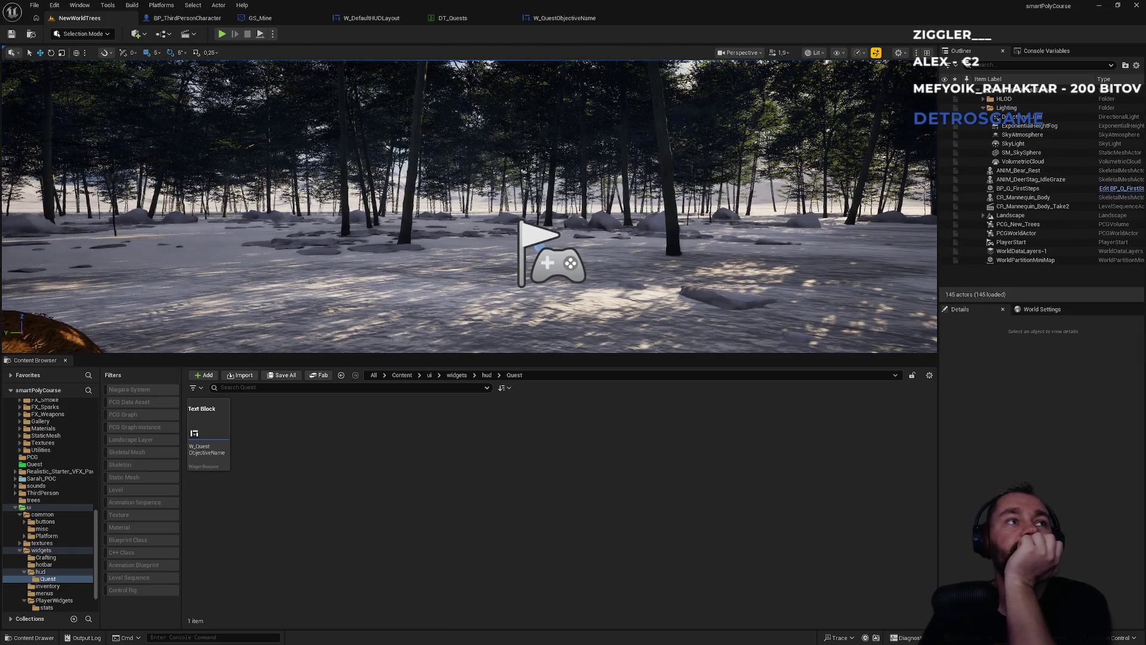
click(586, 17)
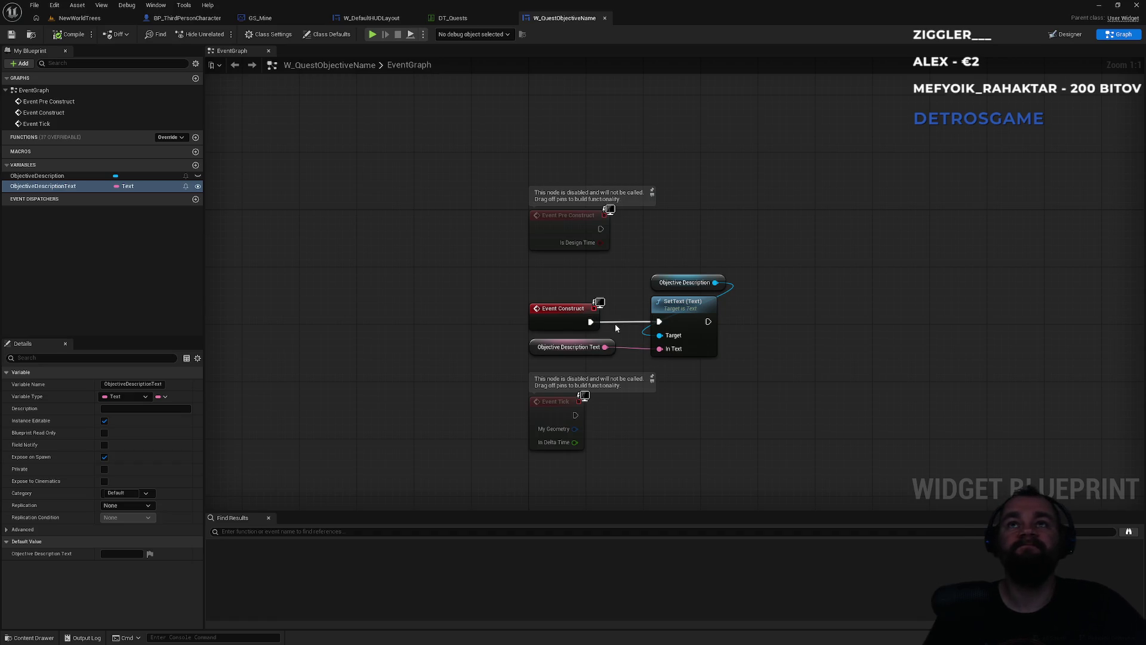
In the HUD designer, inspect the quest Border, QuestName and QuestState text blocks
click(382, 19)
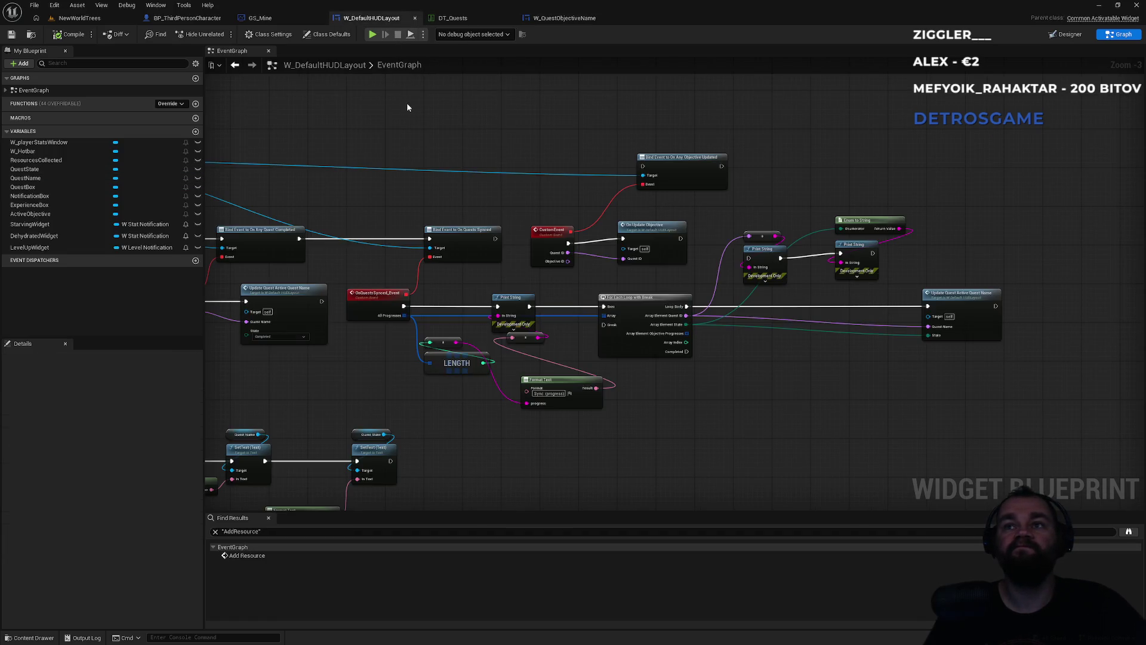
click(1066, 34)
click(146, 438)
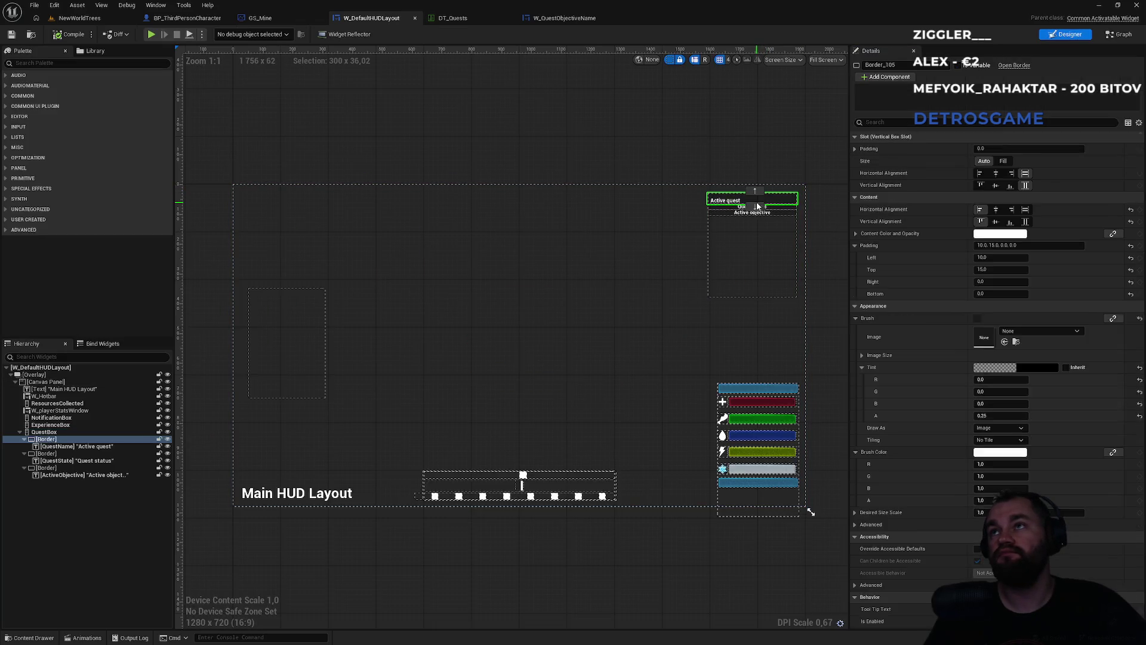
click(74, 446)
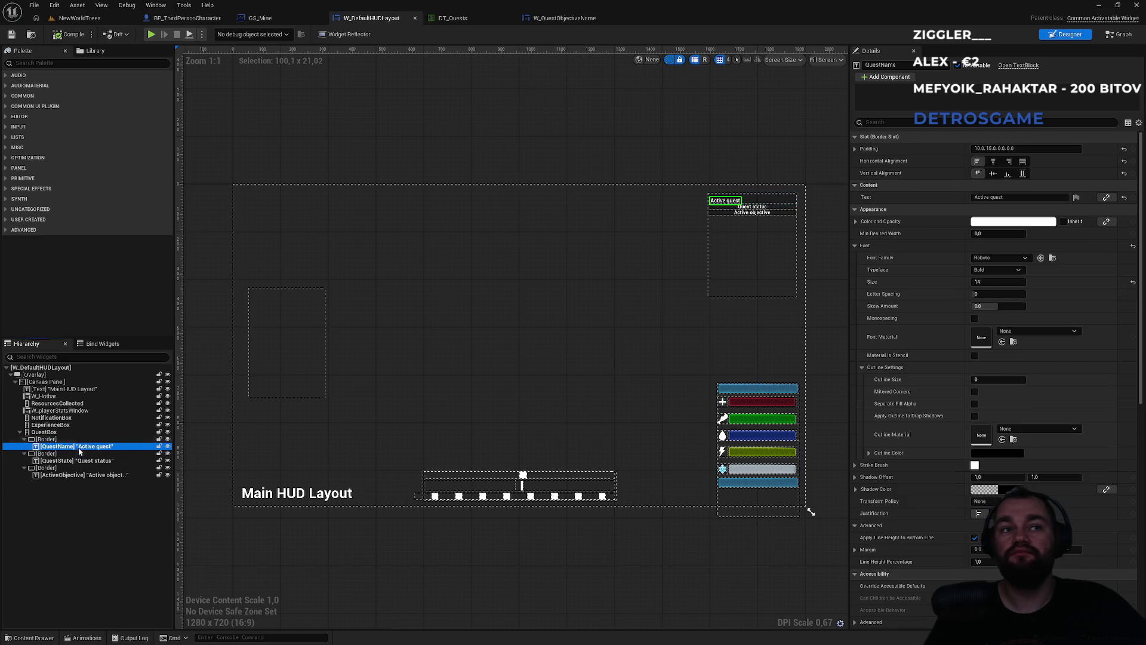
click(69, 461)
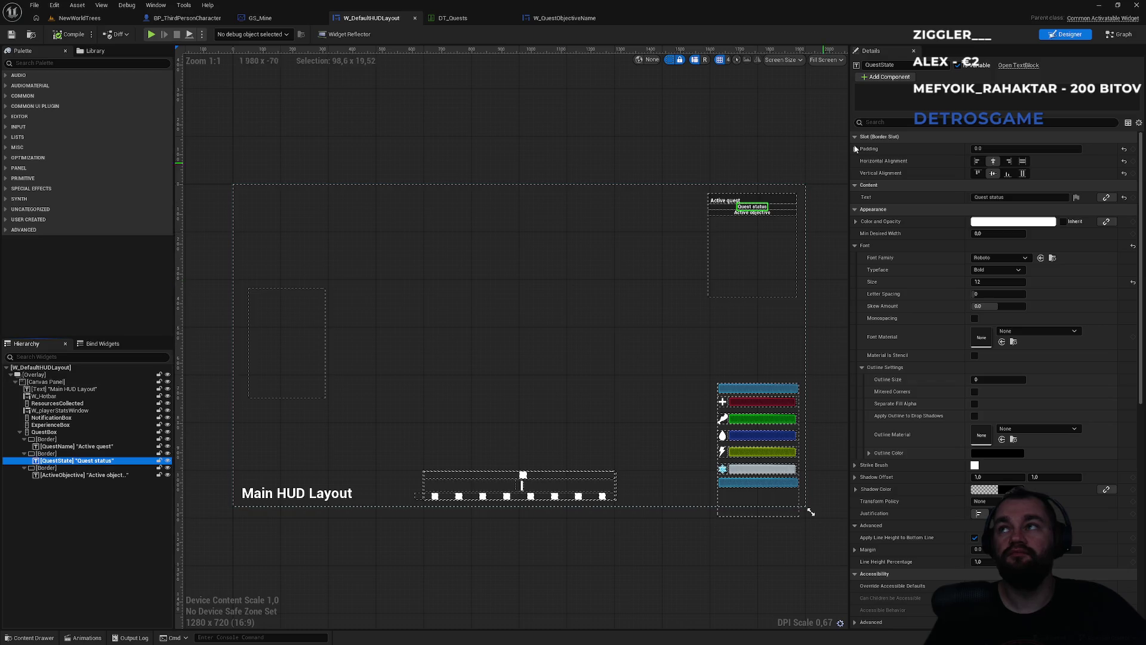
click(1114, 36)
click(1109, 36)
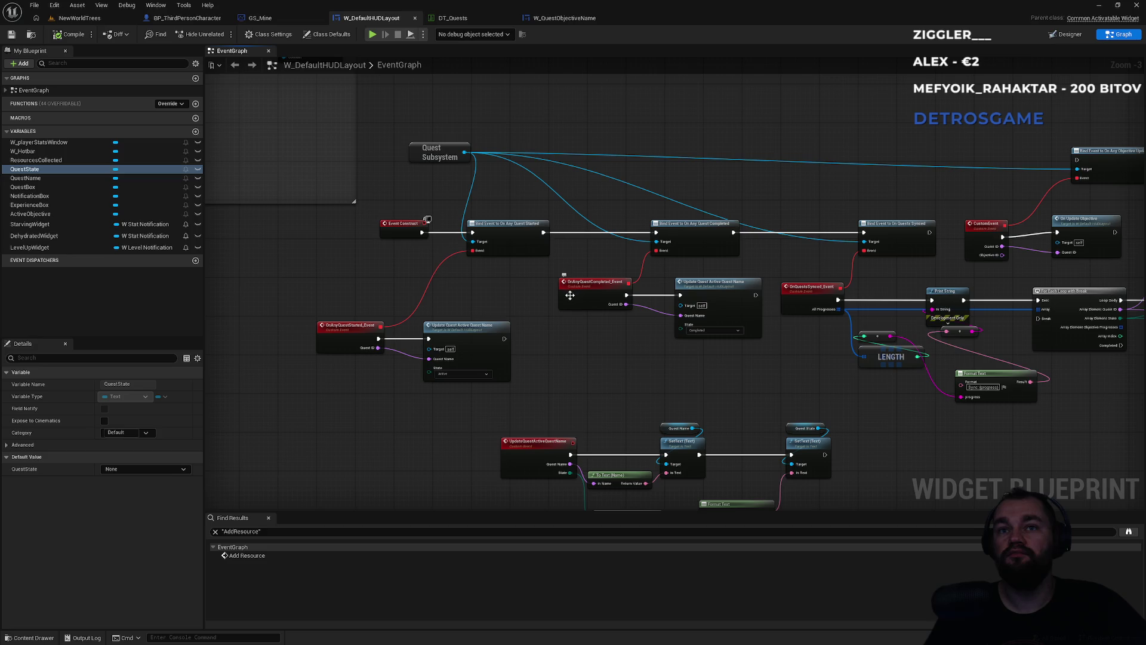
In the HUD event graph, pan from Event Construct to the Bind Event and Quests Synced nodes
double_click(477, 334)
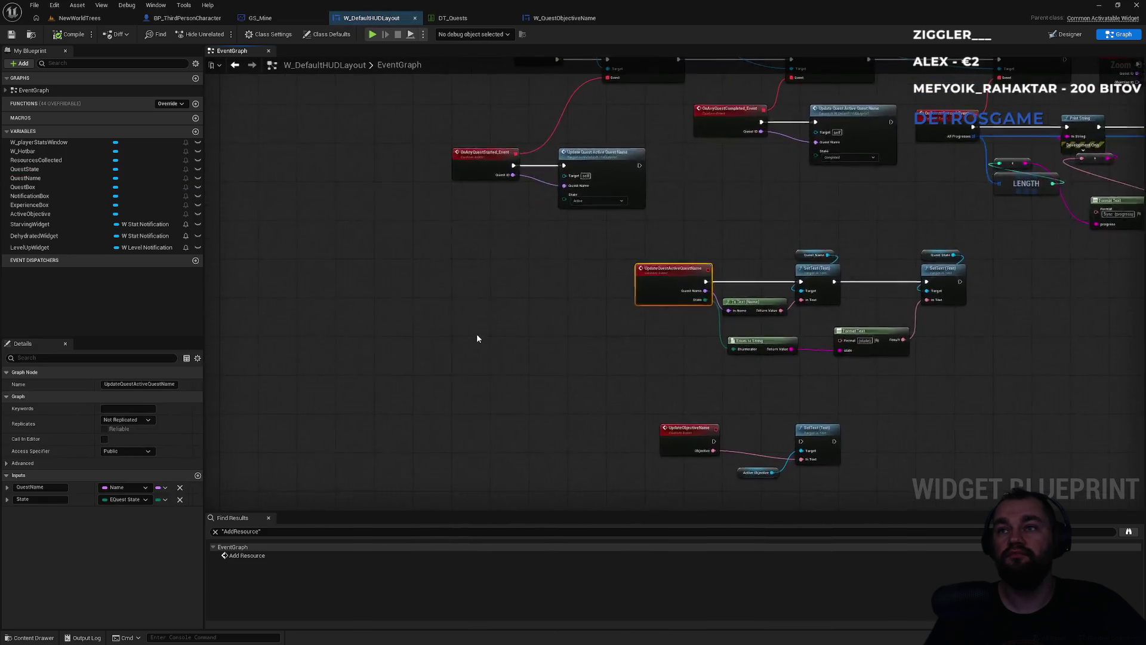
mouse_move(705, 191)
mouse_down()
mouse_move(603, 299)
mouse_move(641, 452)
mouse_up()
drag(585, 316, 593, 468)
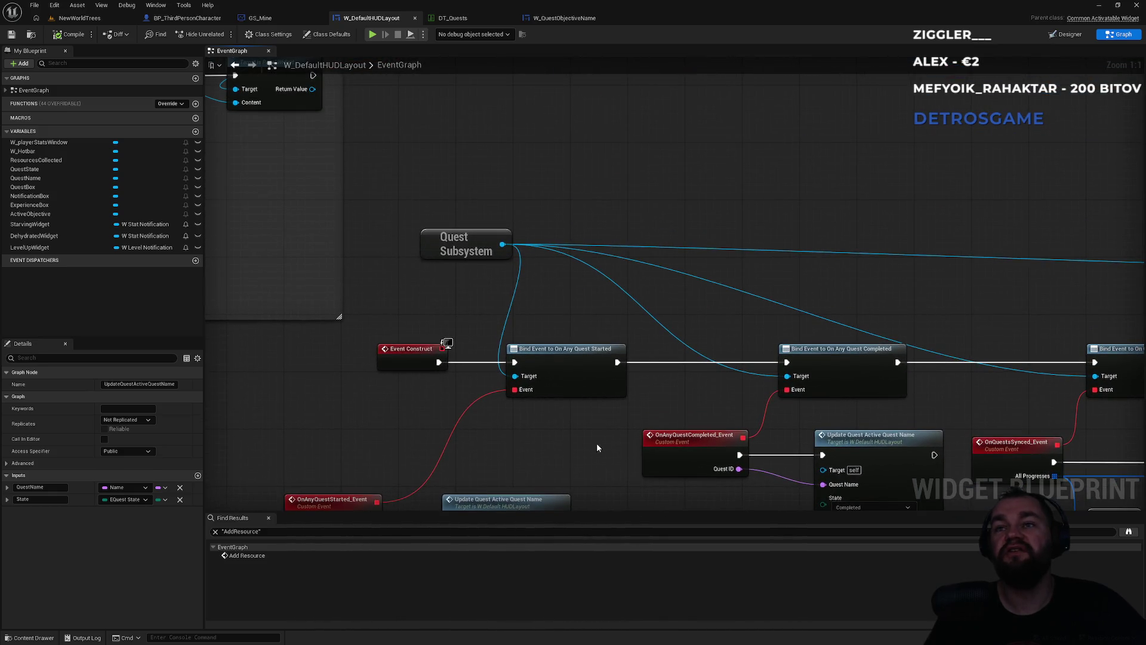
drag(670, 346, 395, 293)
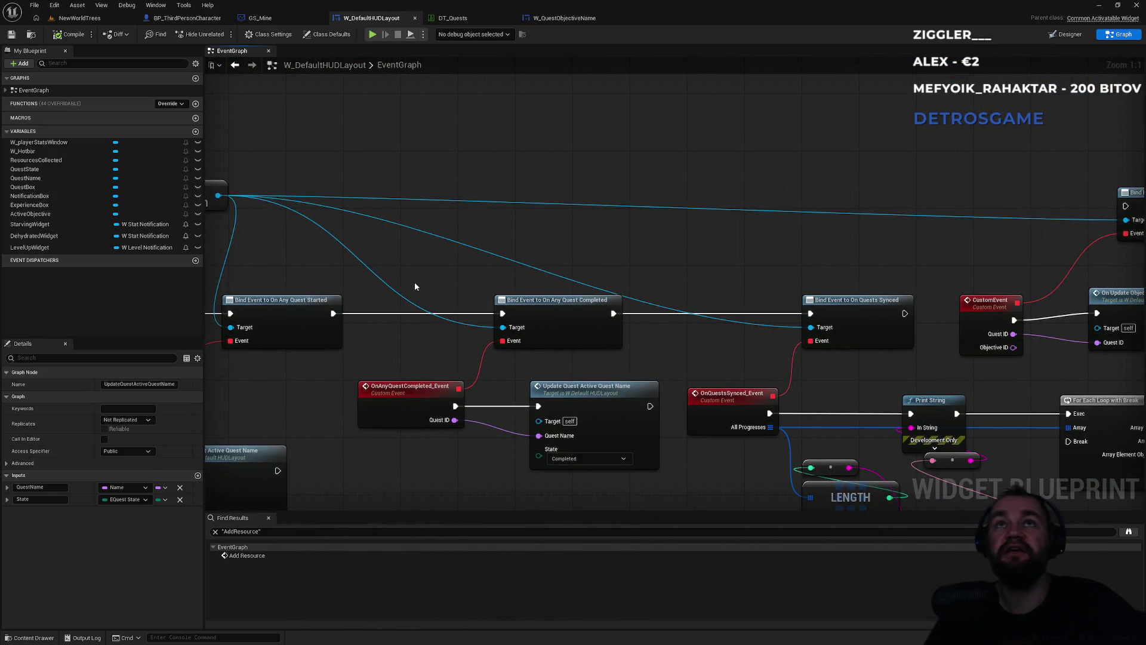
mouse_move(568, 253)
mouse_down()
mouse_move(372, 212)
mouse_move(826, 212)
mouse_up()
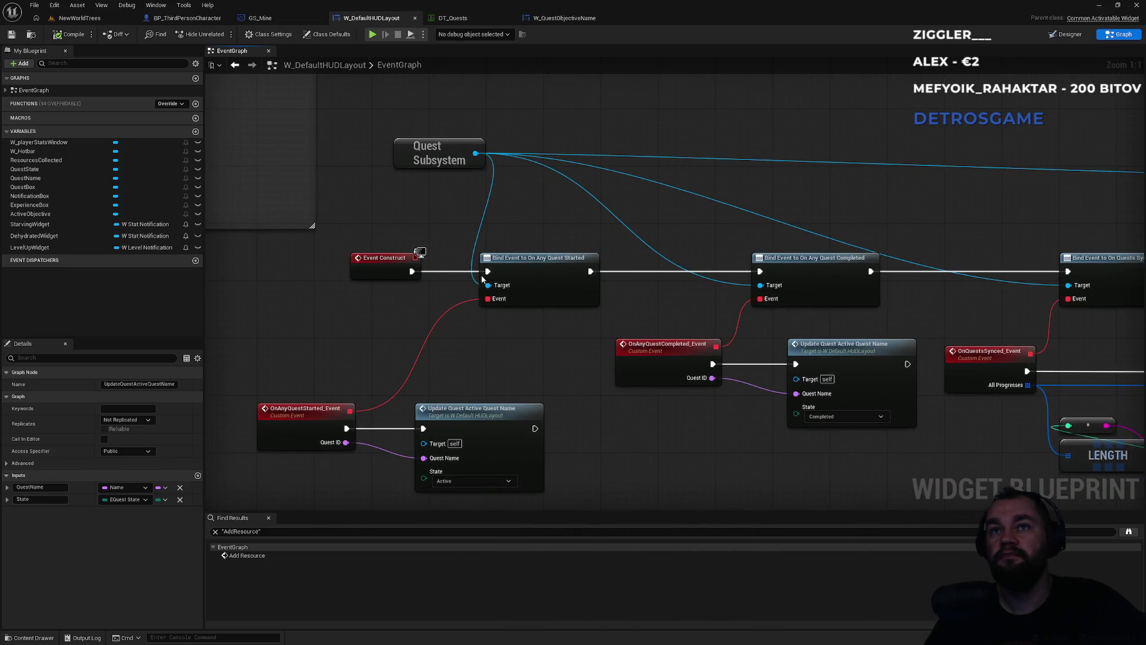
Inspect the Quest Started, Quest Completed and Quests Synced bind nodes, then switch to BP_ThirdPersonCharacter
click(551, 266)
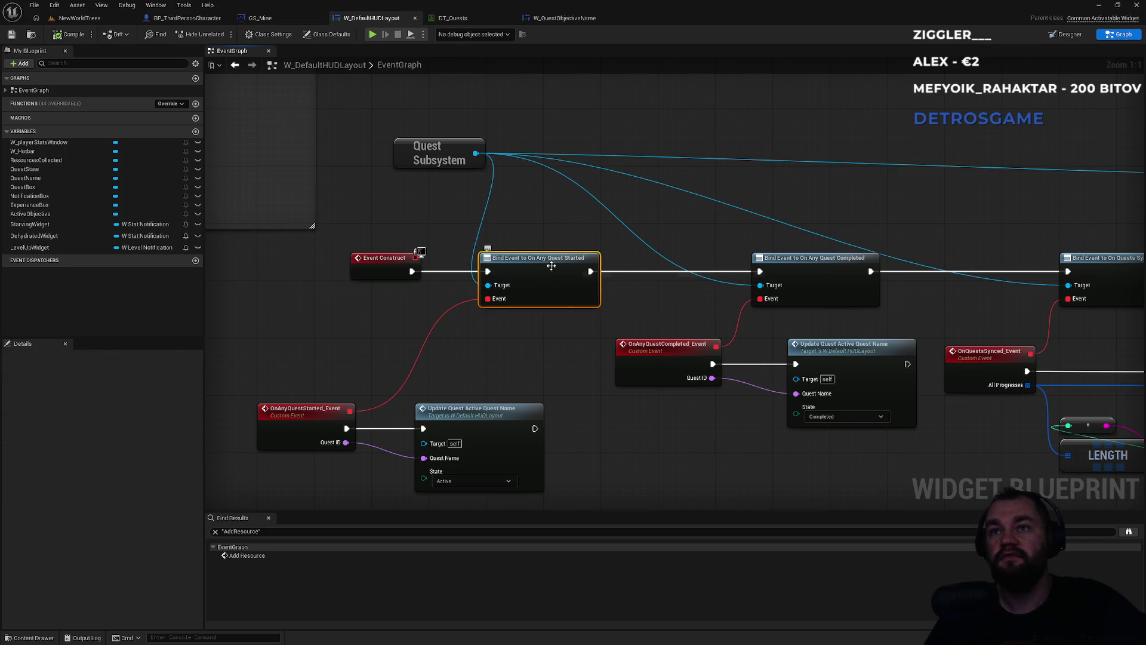
click(786, 257)
drag(786, 256, 679, 235)
click(679, 234)
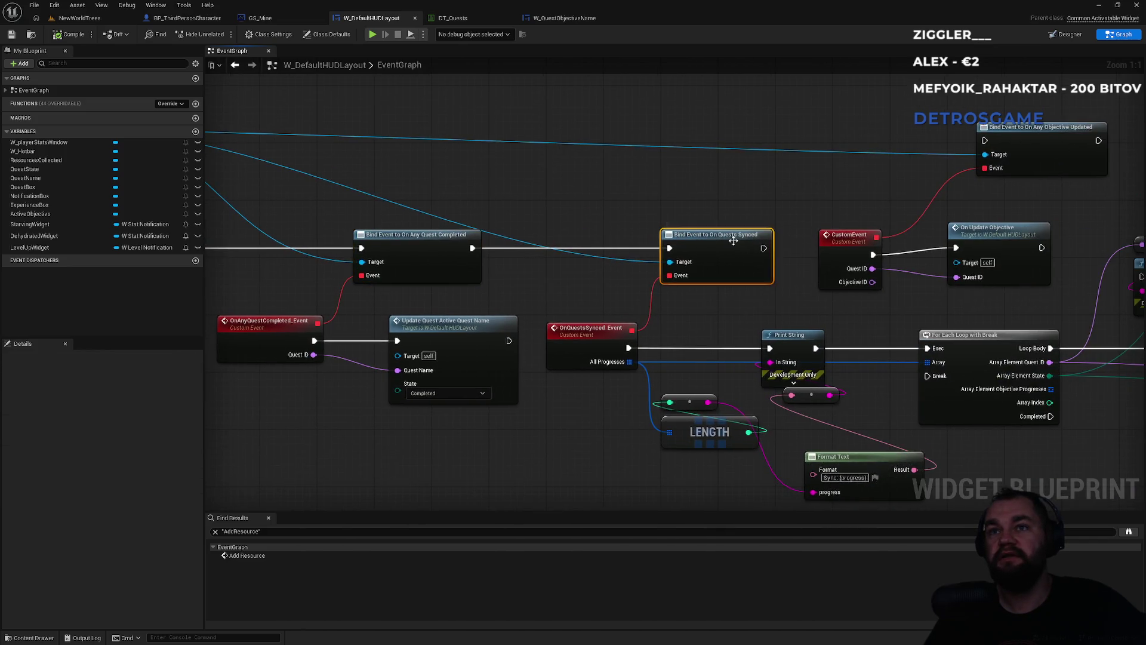
mouse_move(724, 204)
mouse_down()
mouse_move(471, 185)
mouse_move(867, 152)
mouse_up()
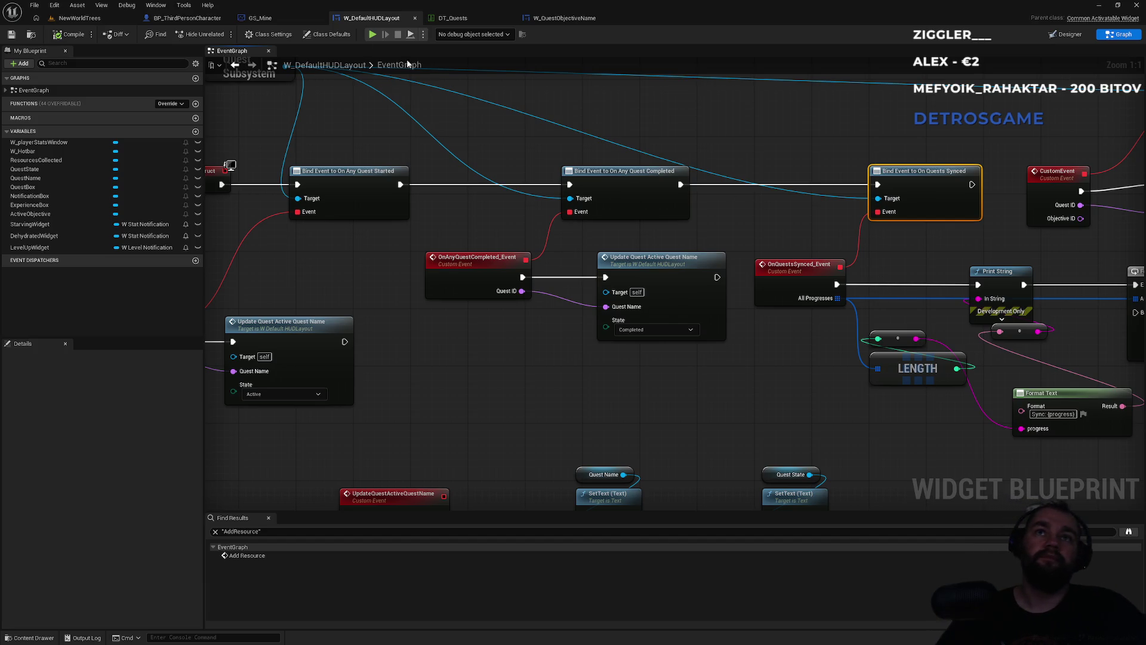
click(195, 21)
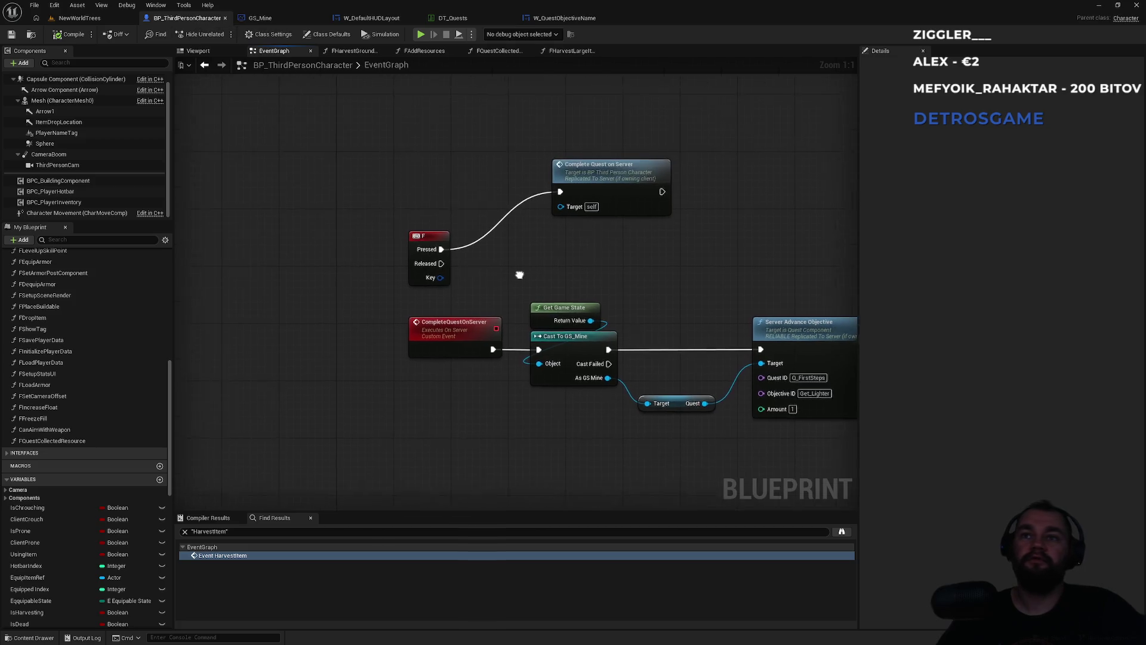
Review the input mapping nodes and GS_Mine's quest binding nodes, moving the Quest variable node up-left
mouse_move(496, 286)
mouse_down()
mouse_move(491, 105)
mouse_move(480, 227)
mouse_up()
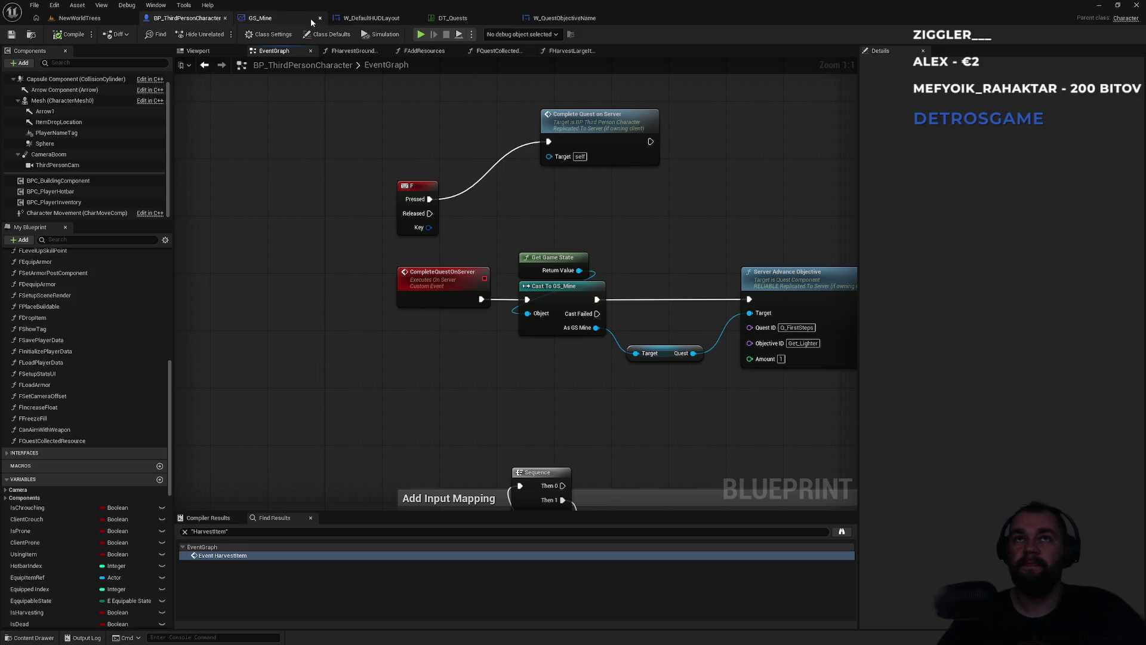
click(290, 18)
drag(367, 262, 740, 221)
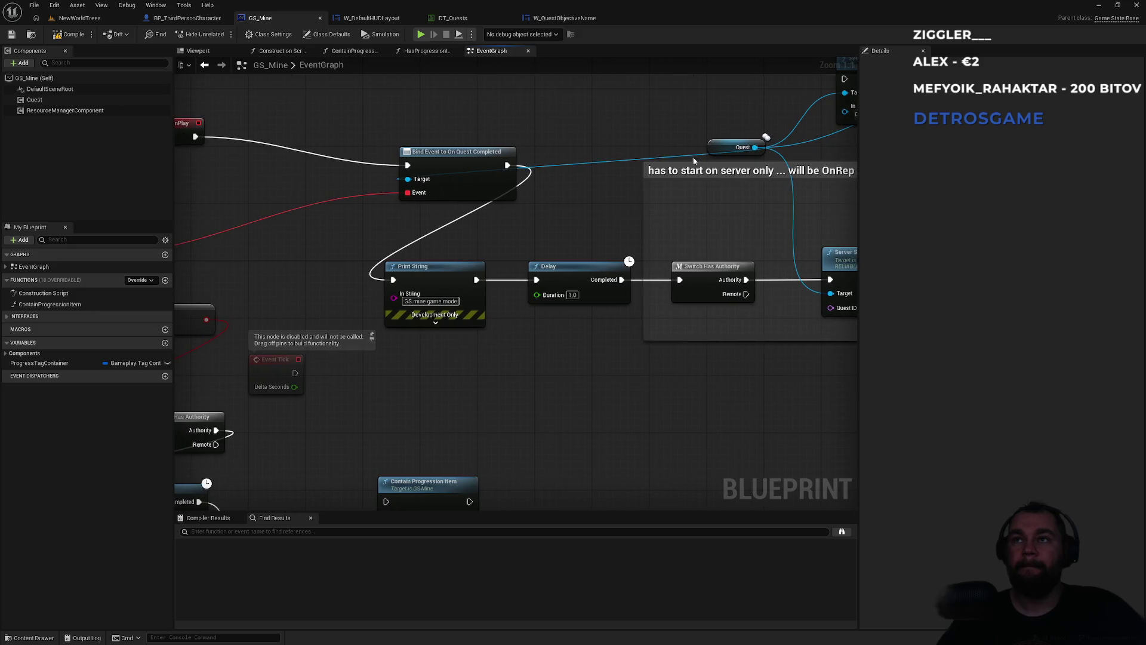
mouse_move(724, 157)
mouse_down()
mouse_move(692, 117)
mouse_move(658, 121)
mouse_up()
mouse_move(374, 134)
mouse_down()
mouse_move(574, 178)
mouse_move(500, 187)
mouse_move(574, 182)
mouse_move(543, 152)
mouse_move(500, 183)
mouse_up()
Check the DT_Quests table, compile GS_Mine, and go back to the NewWorldTrees level
click(471, 18)
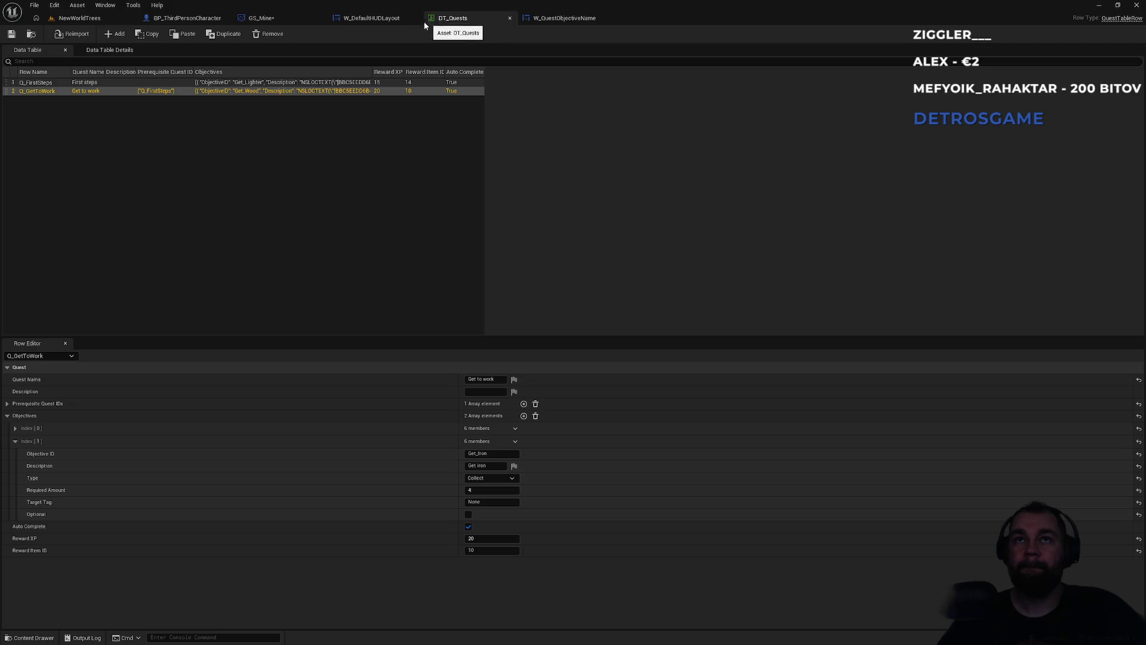
click(291, 18)
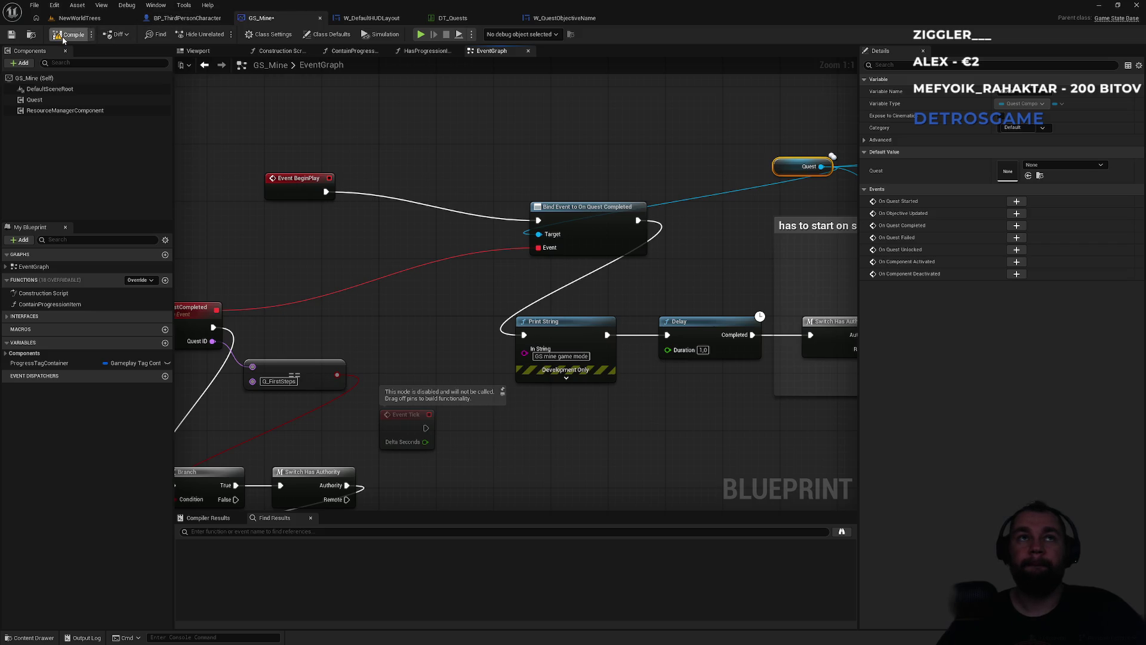
click(64, 36)
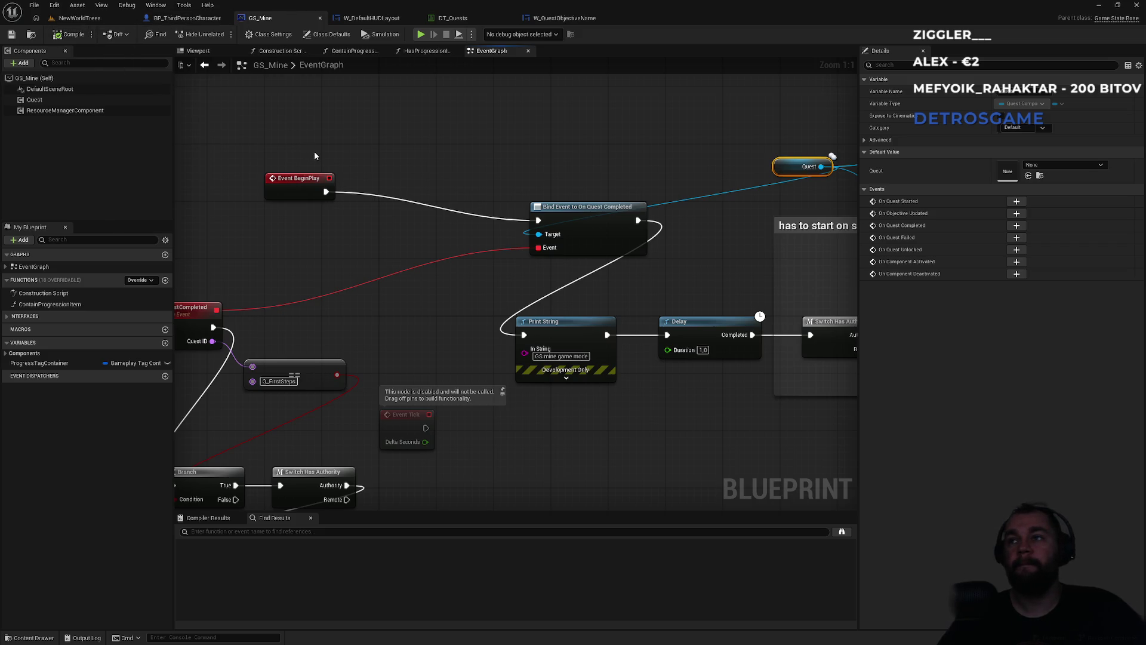
click(87, 19)
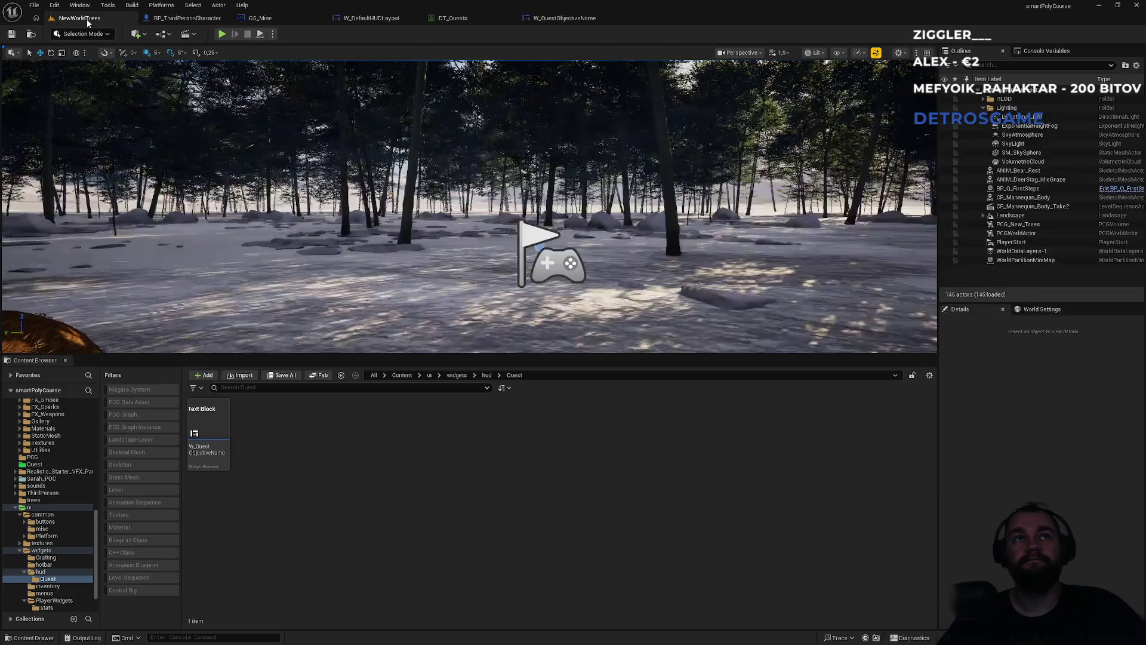
Play-test the level with its HUD, stop with Esc, and bring up the DT_Quests table
click(221, 35)
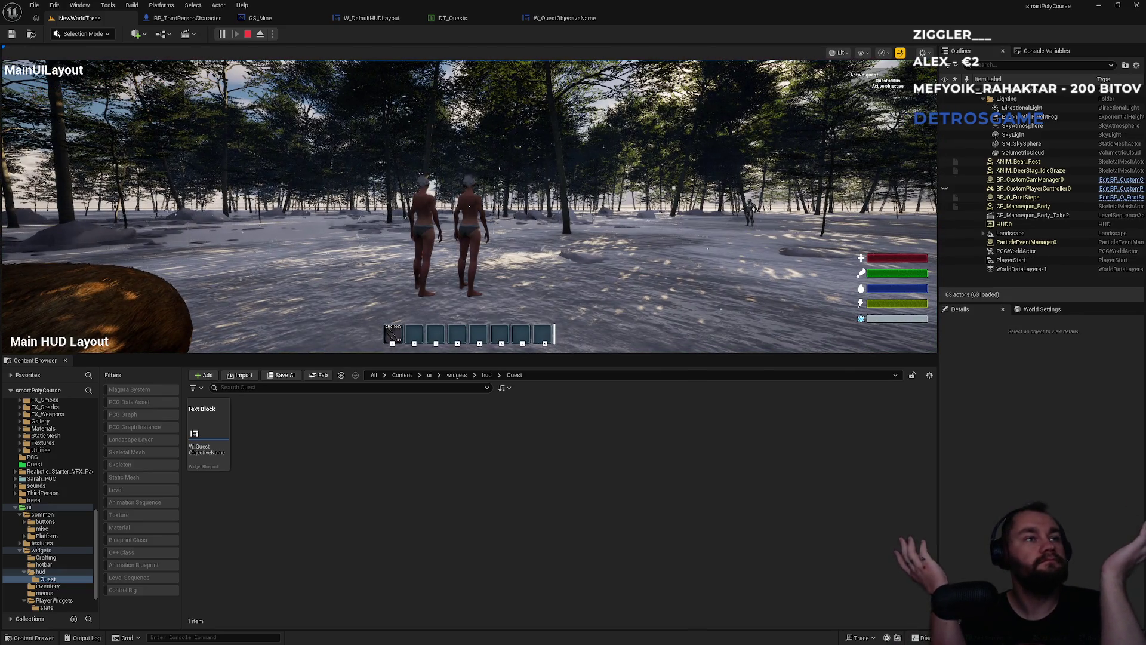
key(super)
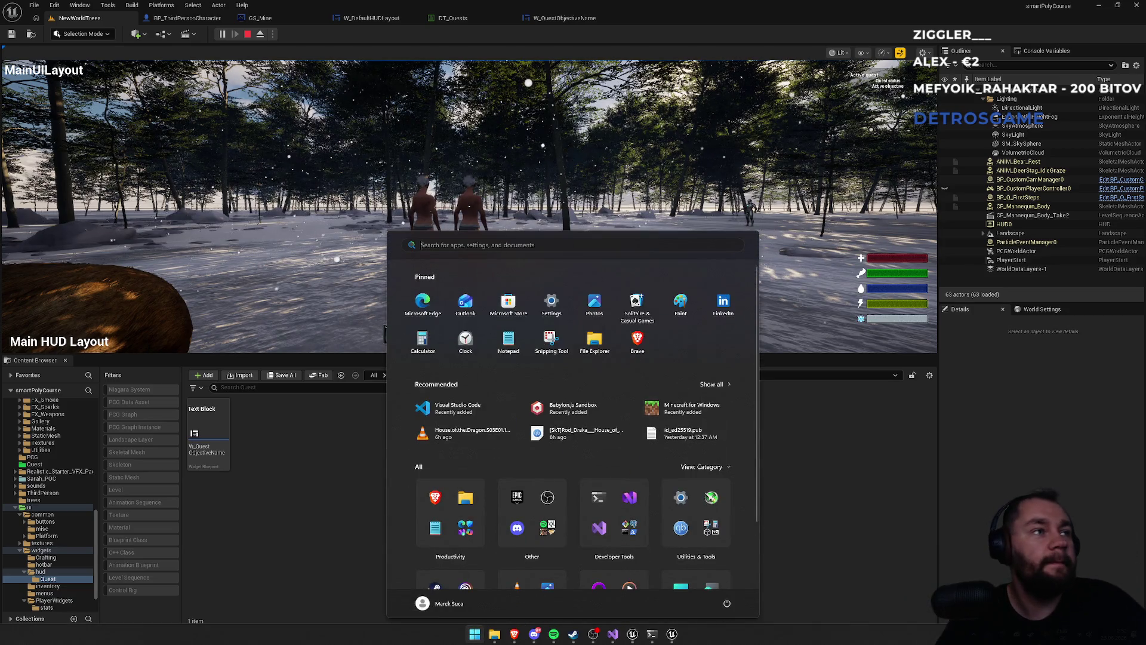
key(super)
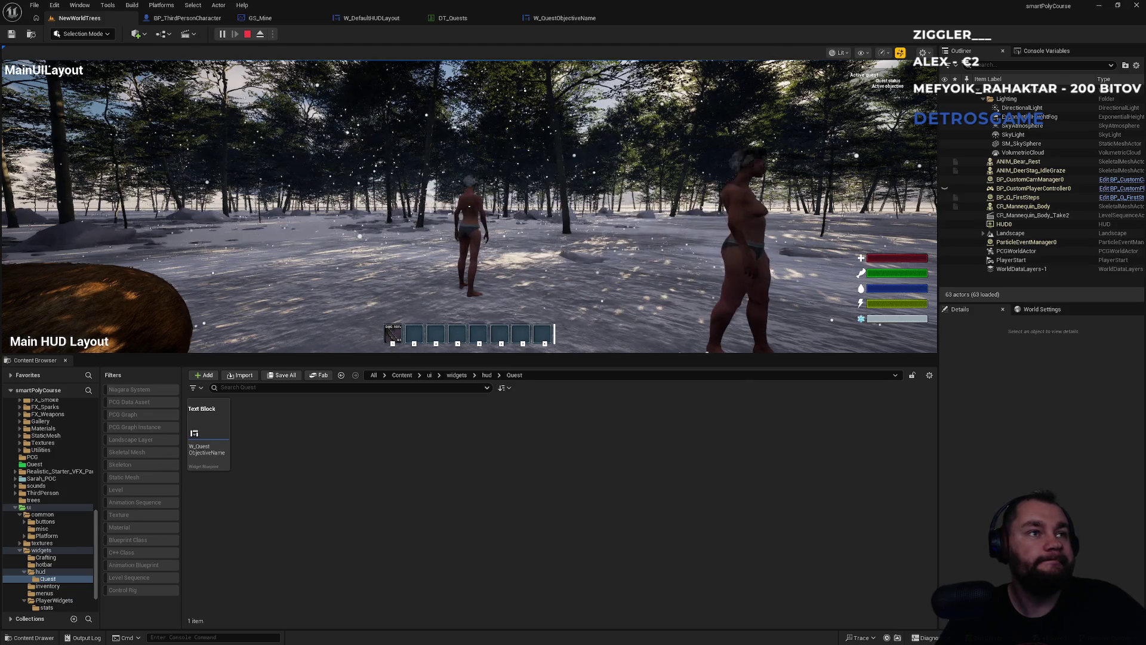
key(Escape)
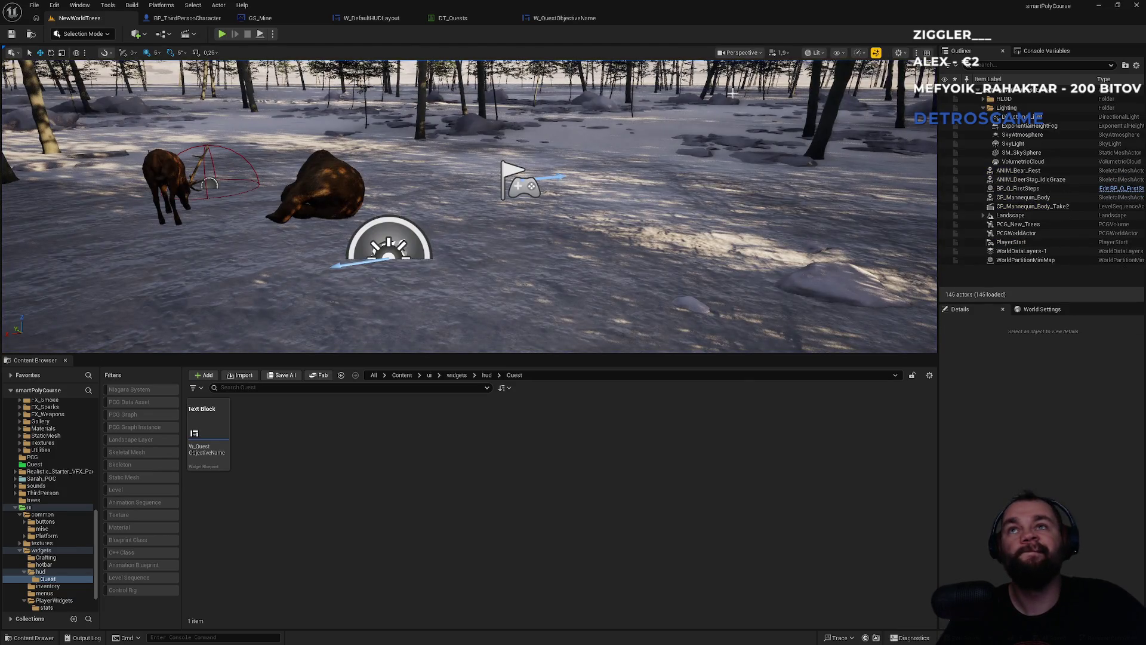
click(497, 22)
key(super)
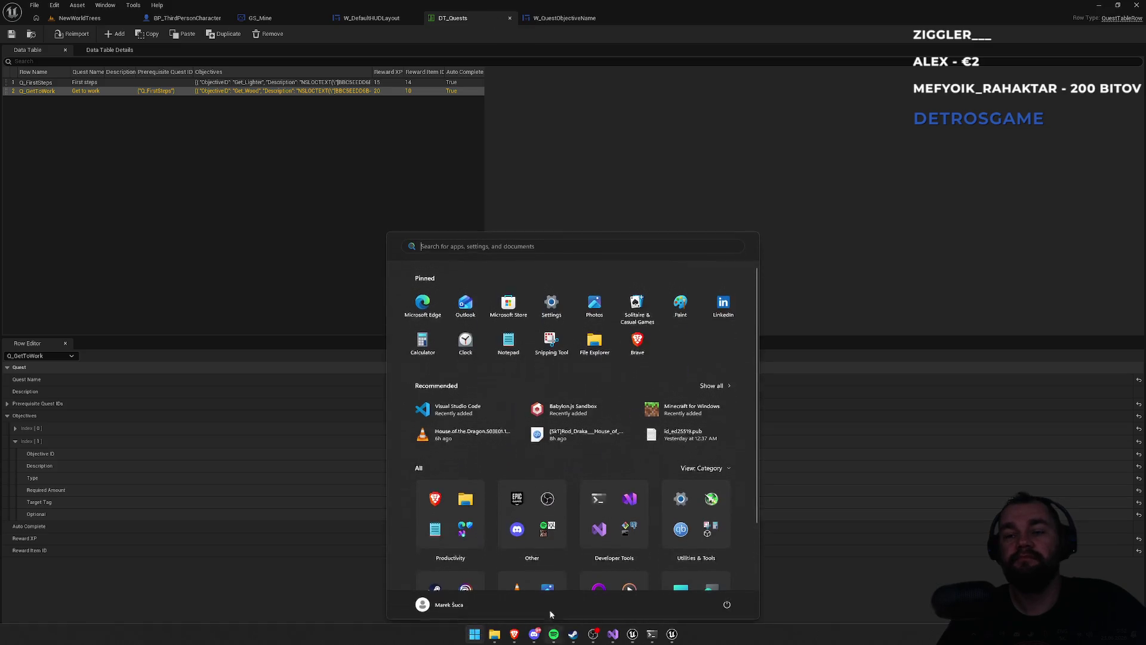
In Visual Studio close QuestInteractable.h, review QuestComponent.cpp at line 409, then return to NewWorldTrees
click(612, 633)
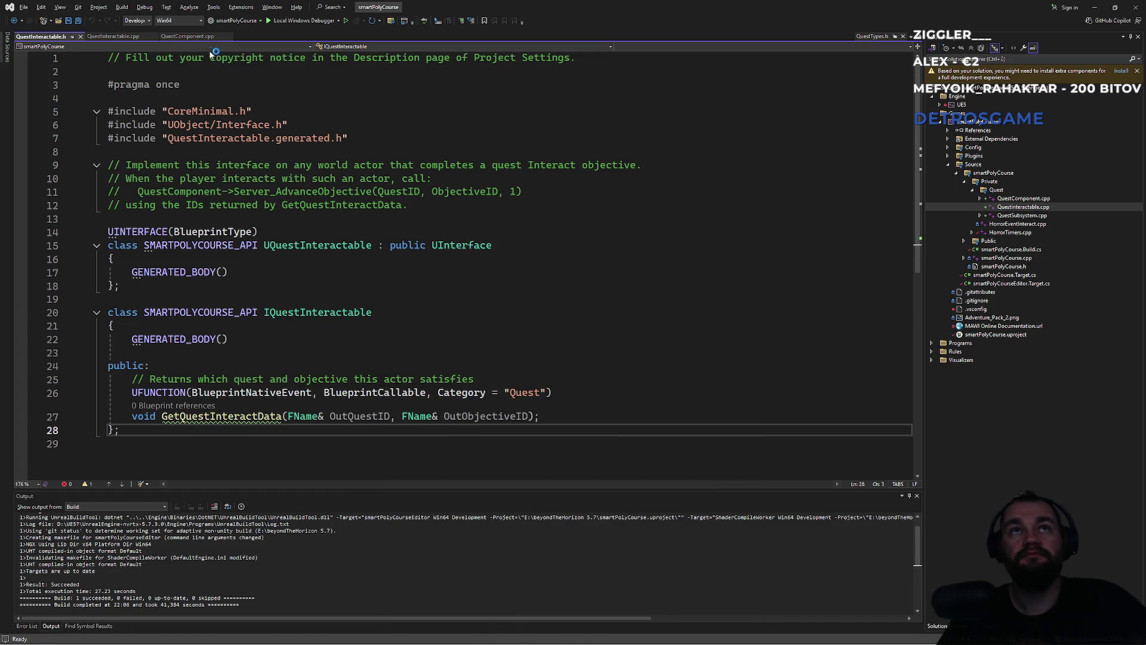
middle_click(54, 38)
click(123, 37)
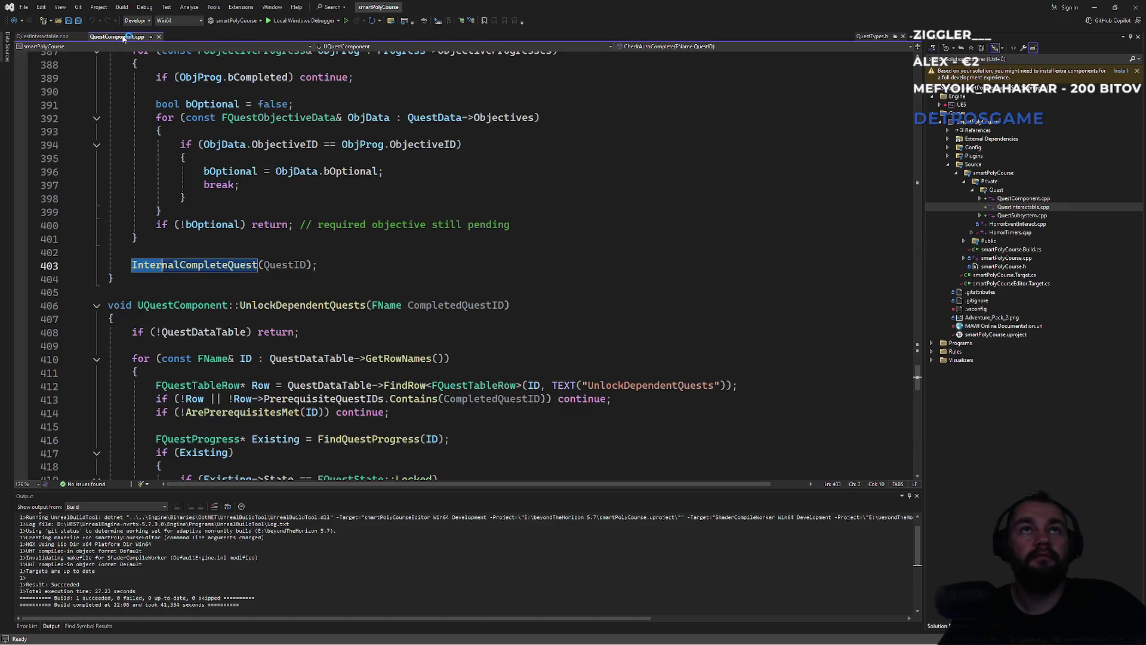
click(400, 345)
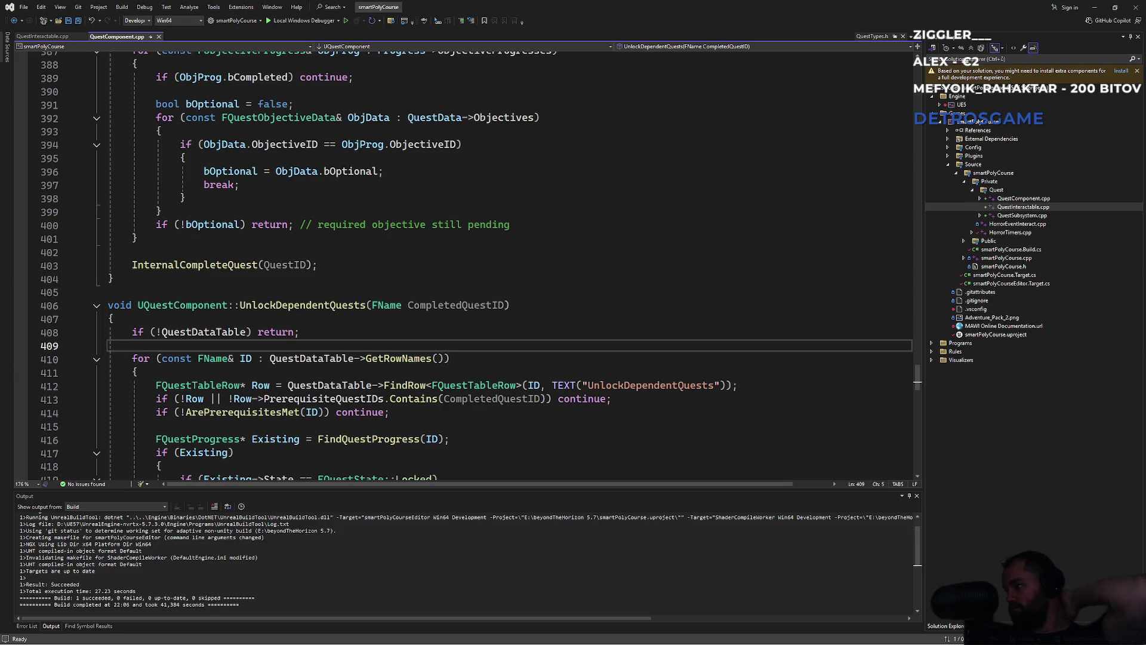
key(alt+Tab)
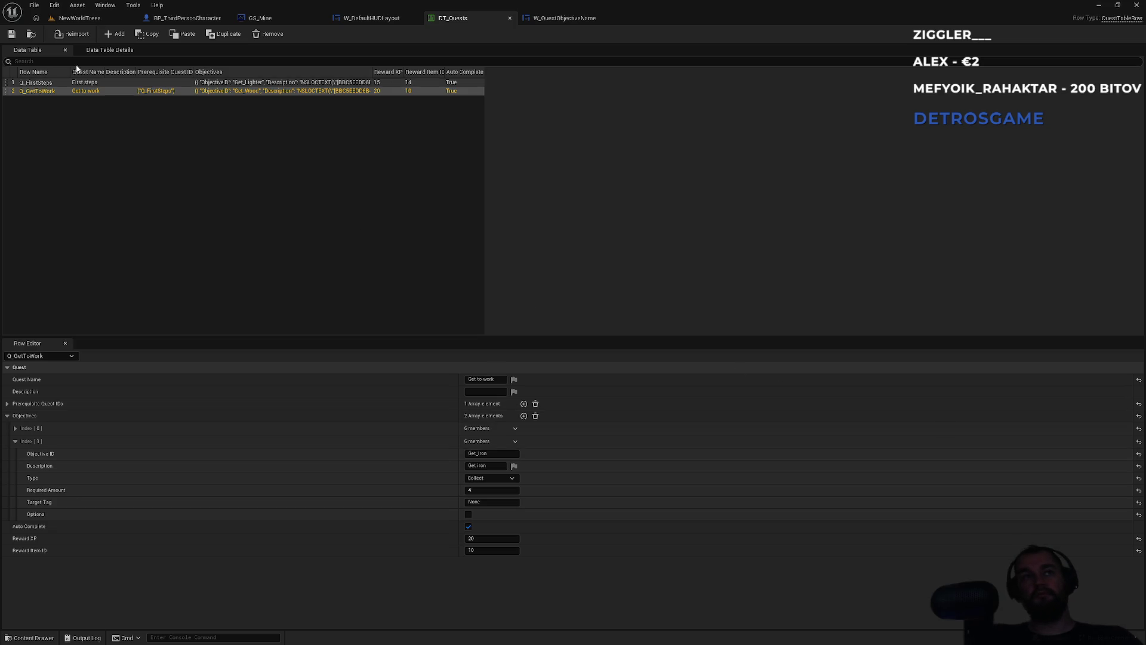
click(80, 18)
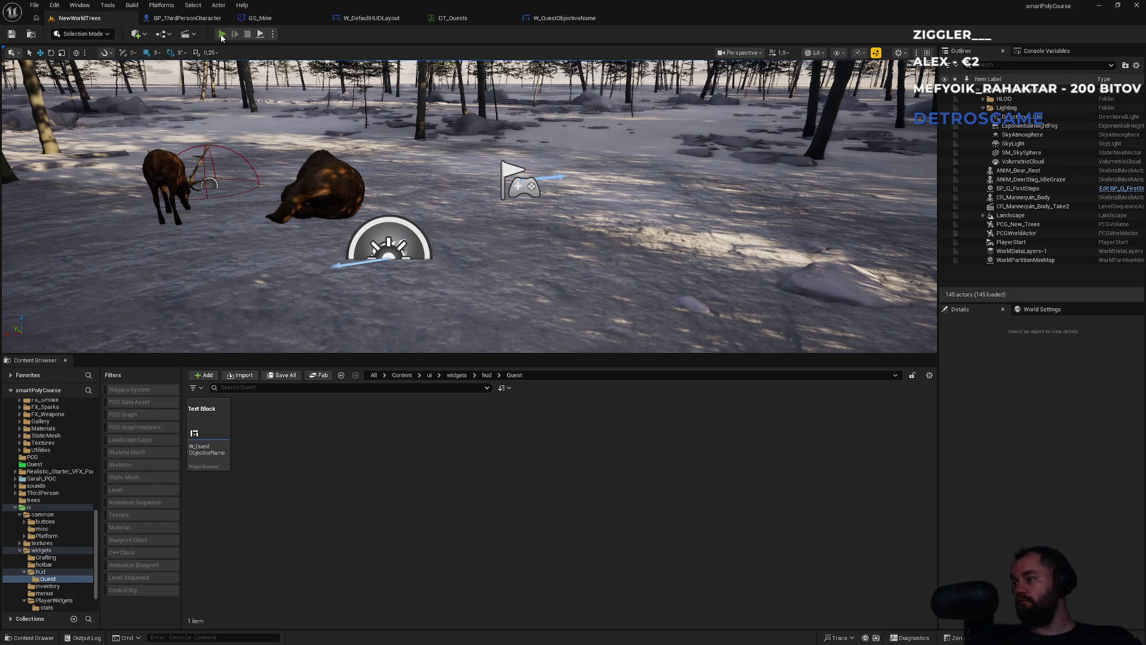
Start another play session and bring up the full Output Log window alongside it
click(221, 34)
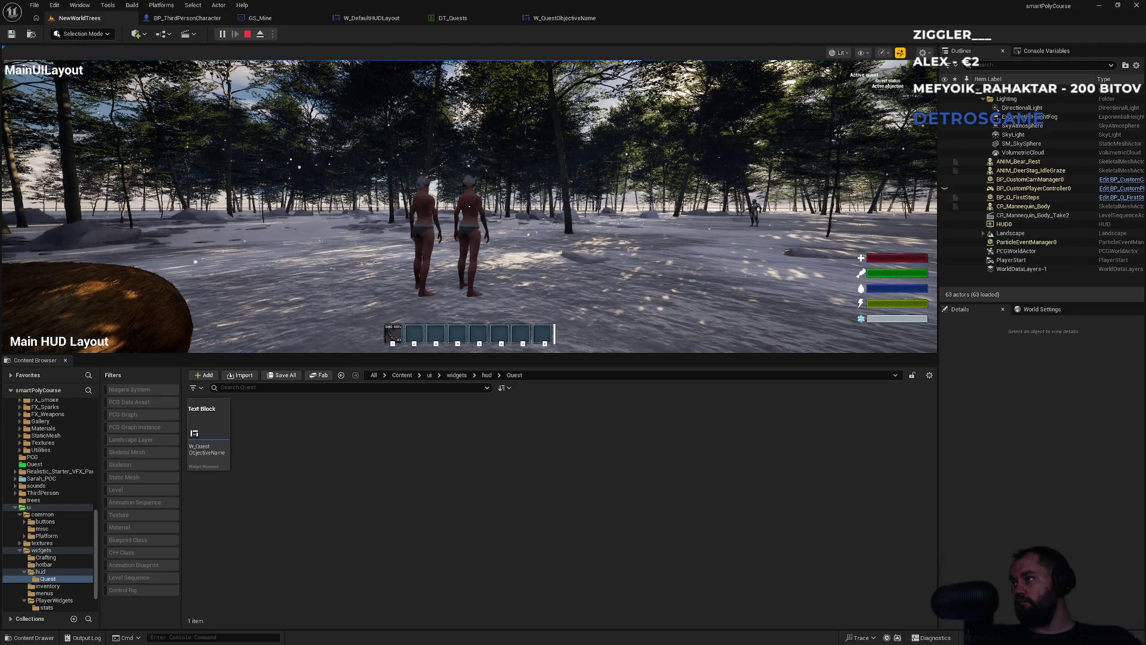
key(super)
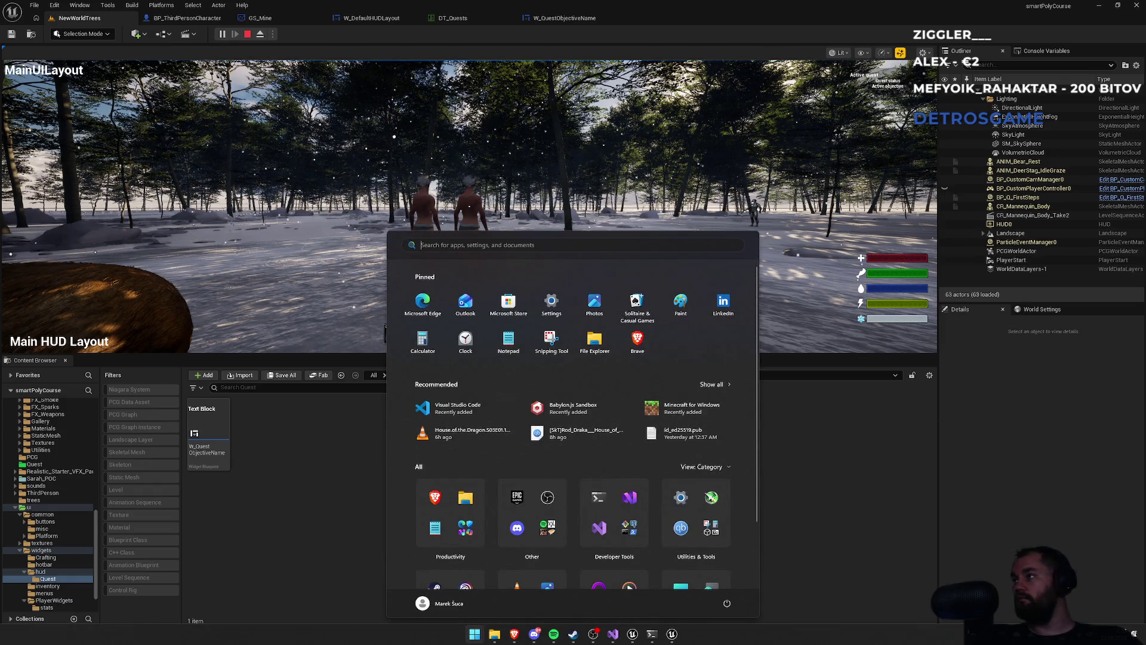
key(Escape)
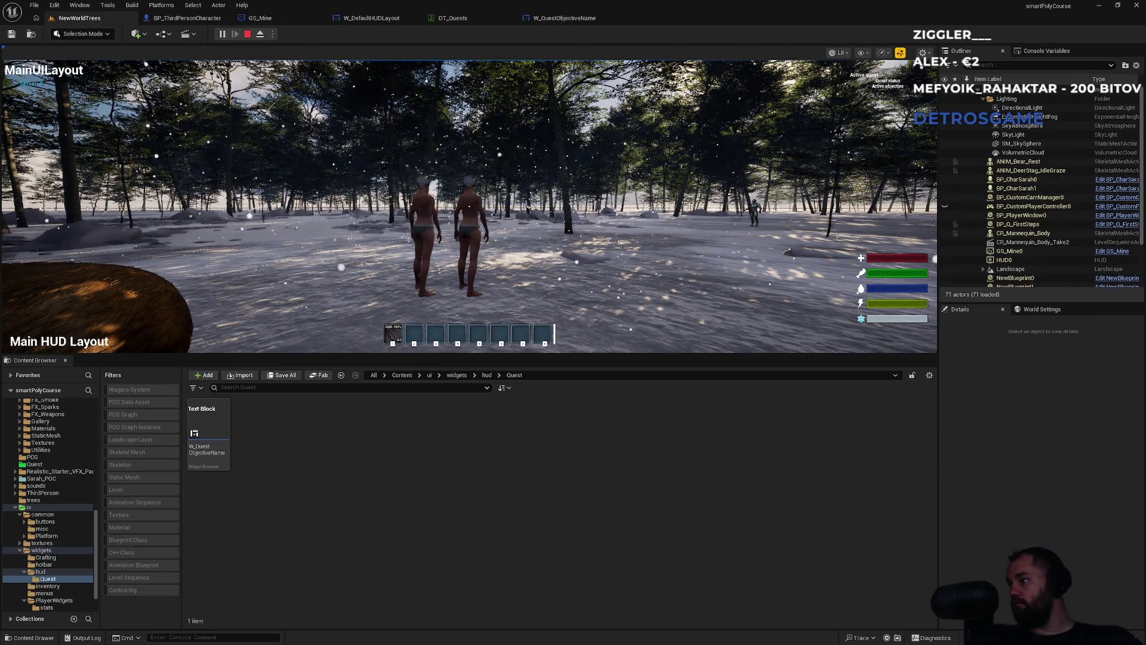
key(alt+Tab)
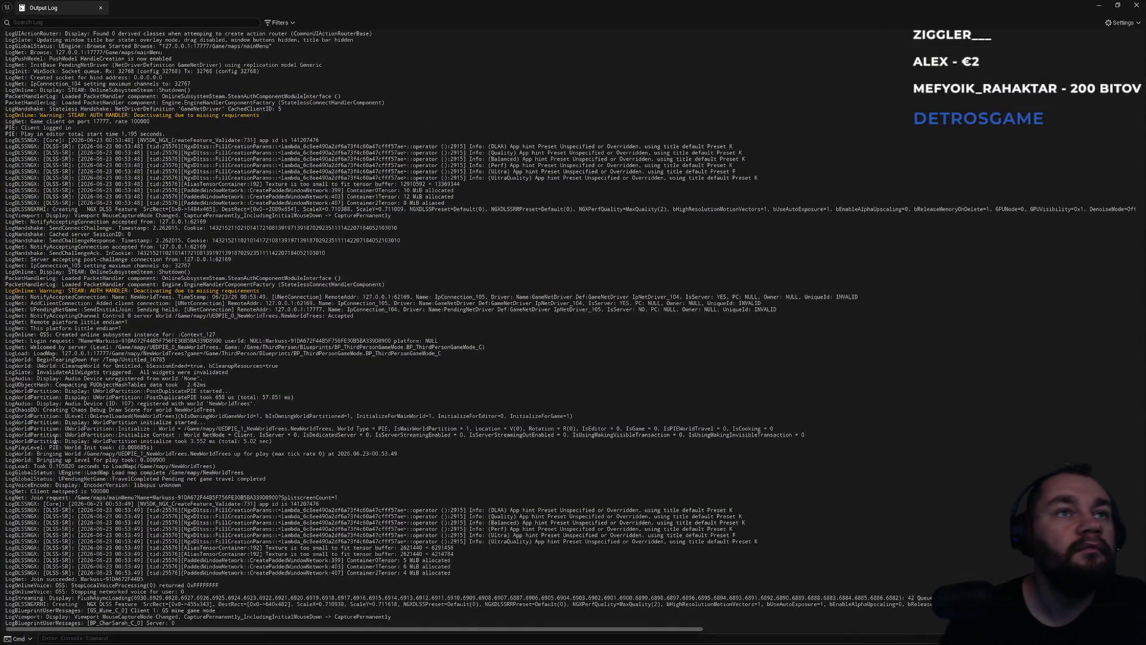
Scroll back through the earlier Output Log messages, then switch back to the Unreal Editor window
scroll(21, 310, up, 4)
scroll(58, 434, up, 4)
scroll(90, 329, up, 4)
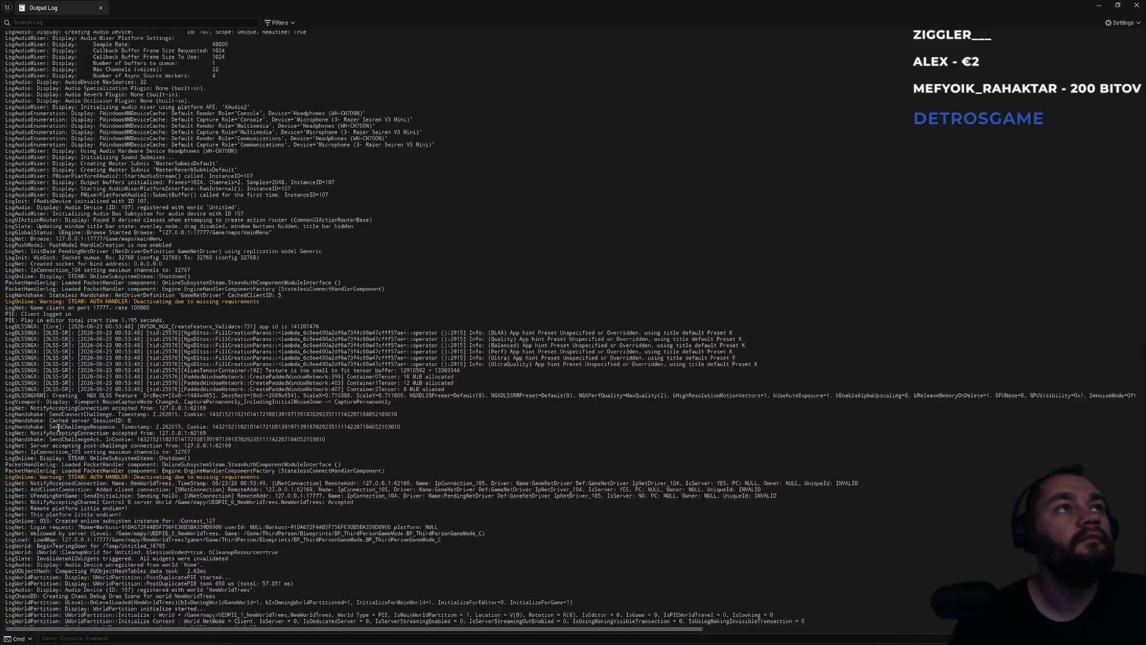
scroll(28, 292, up, 7)
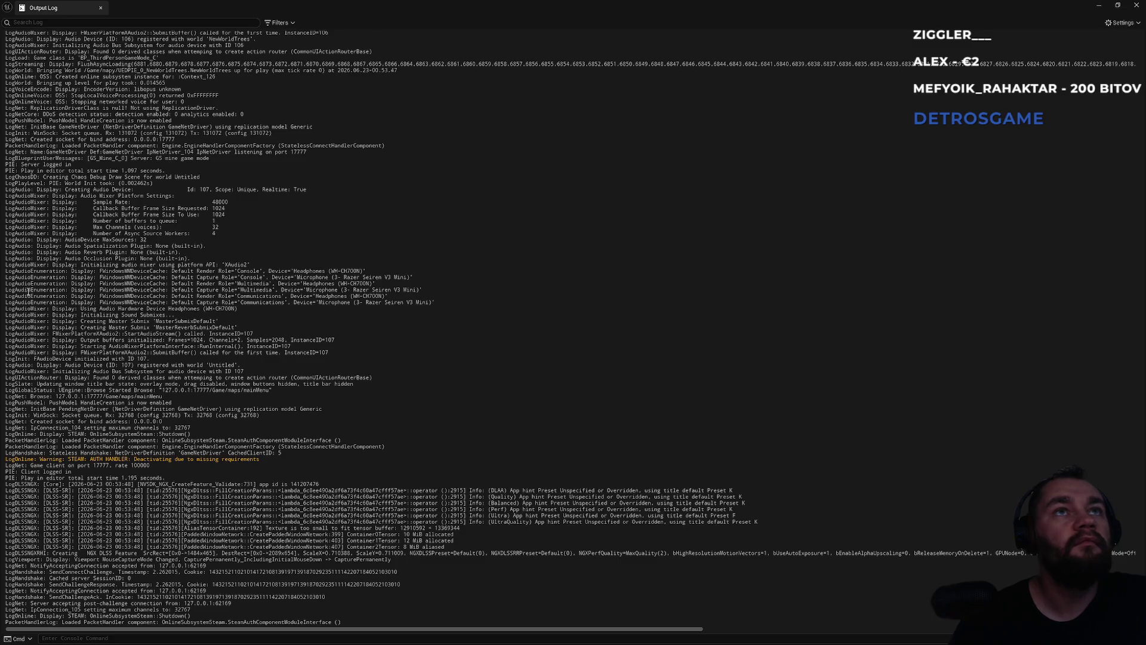
scroll(61, 175, up, 10)
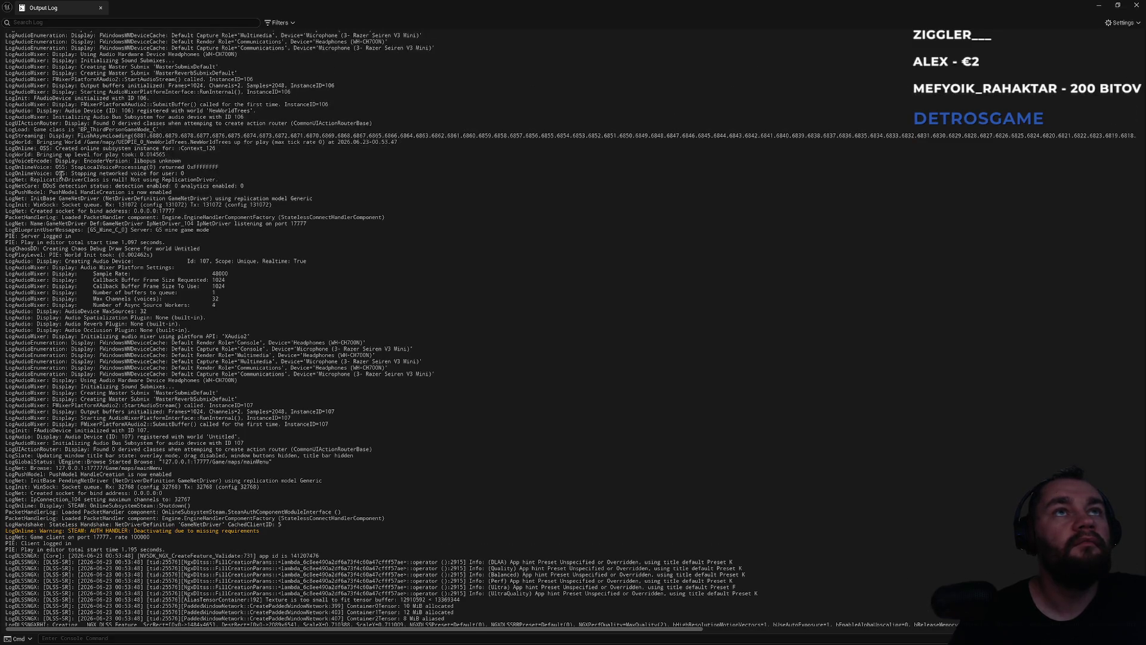
scroll(60, 175, up, 16)
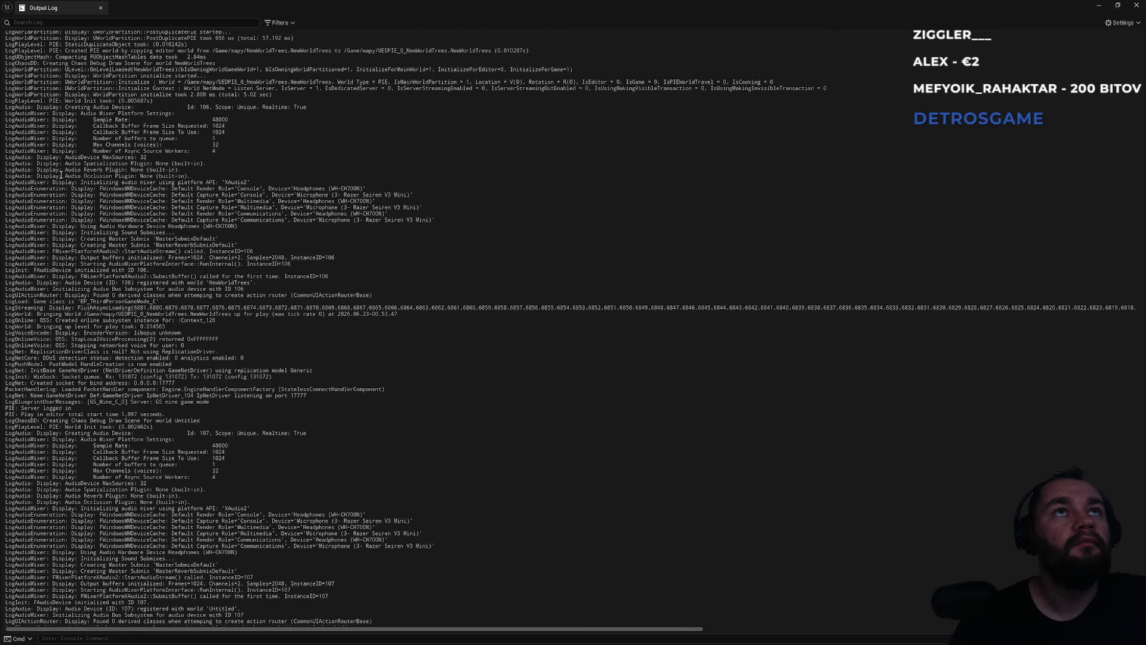
scroll(61, 175, up, 20)
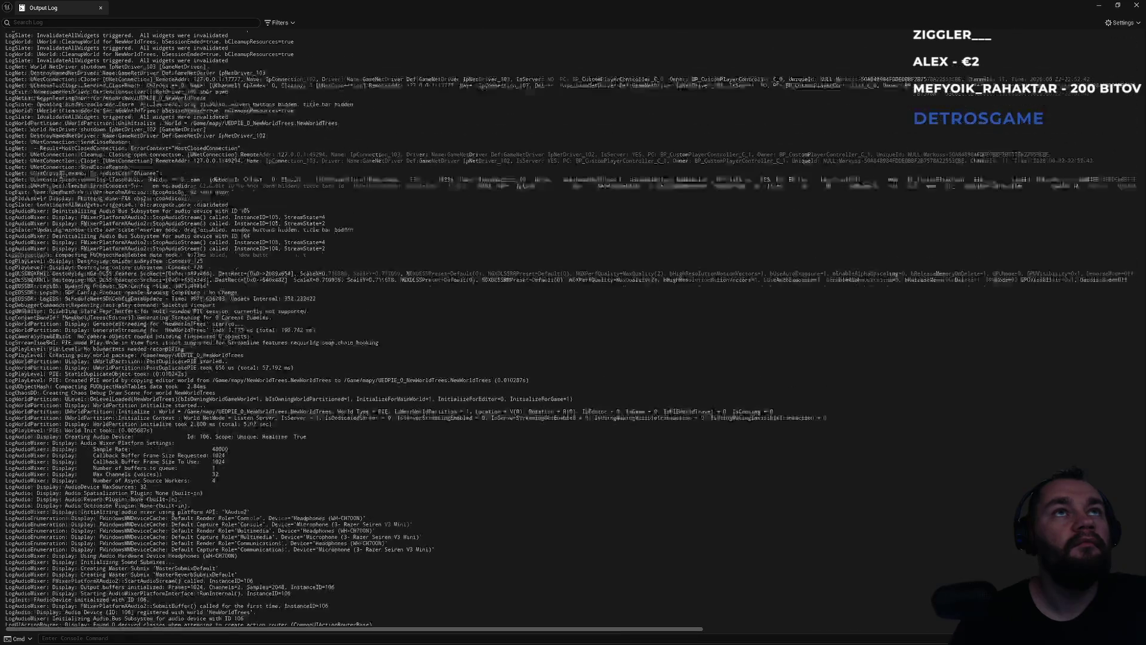
scroll(60, 175, up, 15)
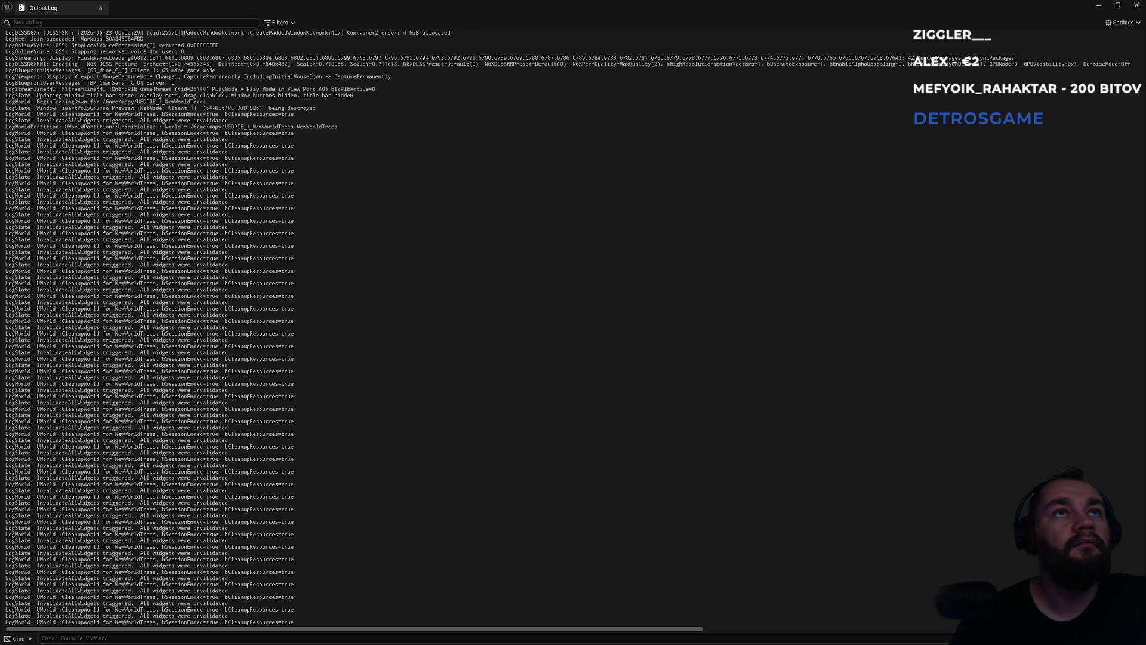
key(alt+Tab)
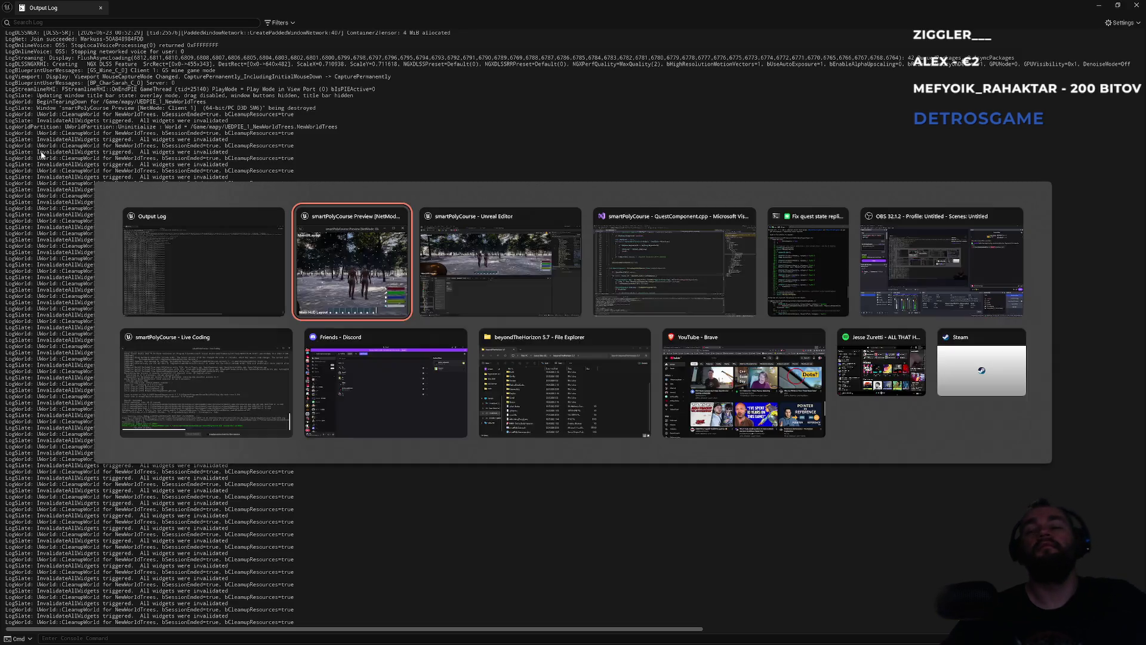
key(alt+Tab)
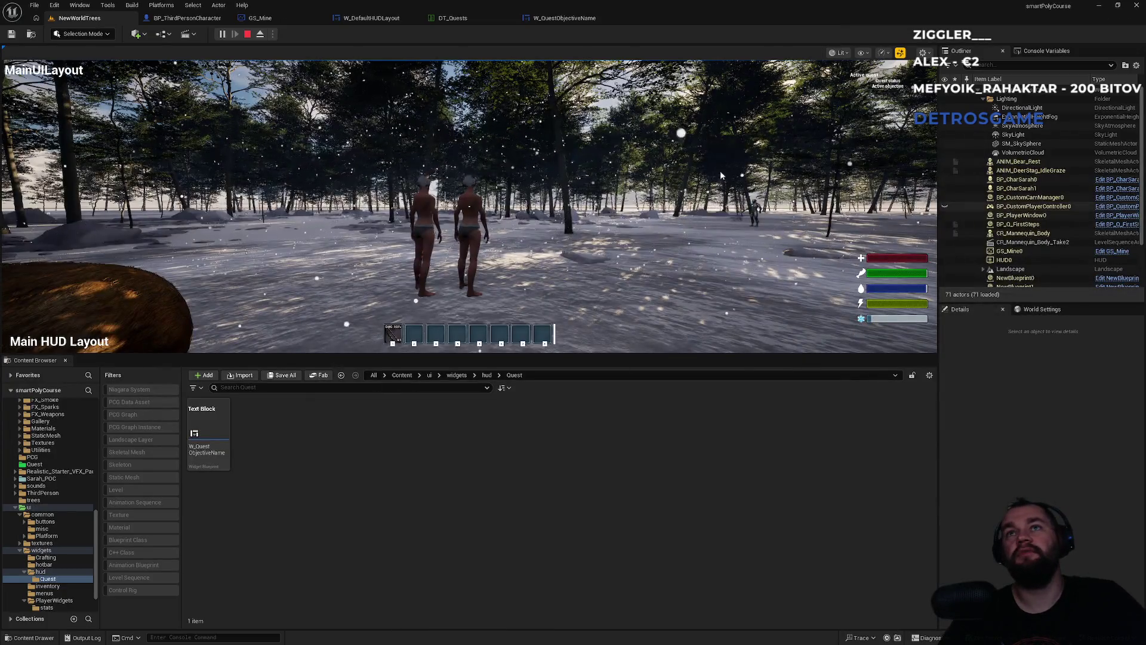
Set GS_Mine's Quest component Quest Data Table to DT_Quests, compile, and return to NewWorldTrees
click(361, 18)
click(261, 18)
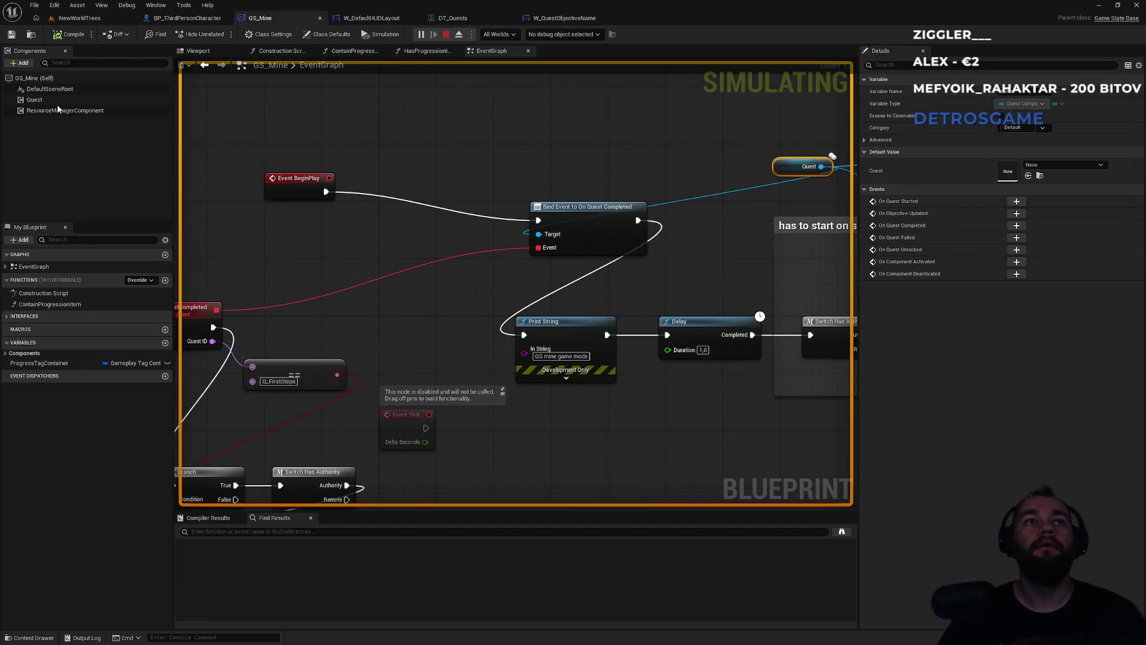
click(34, 100)
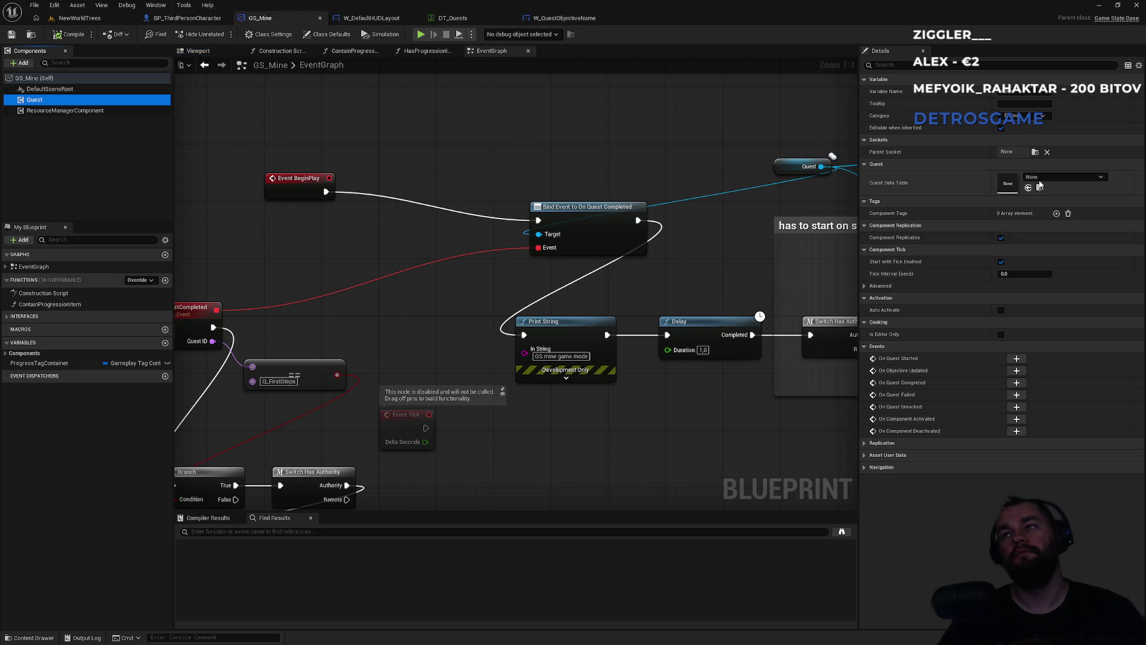
click(1065, 177)
click(1075, 364)
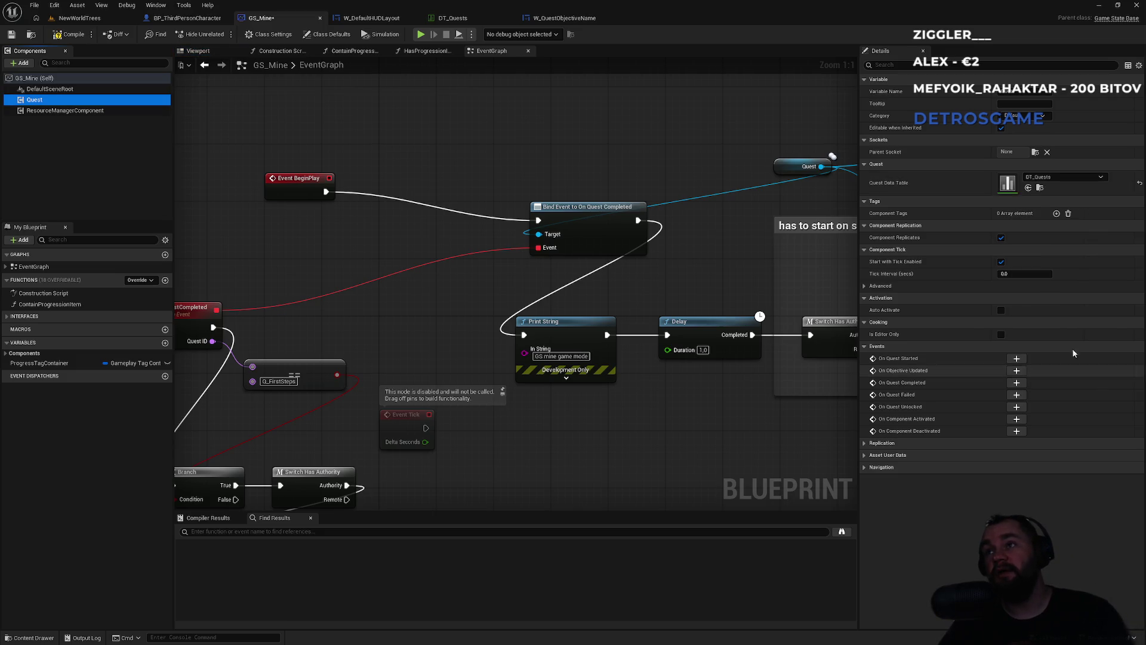
drag(642, 285, 465, 309)
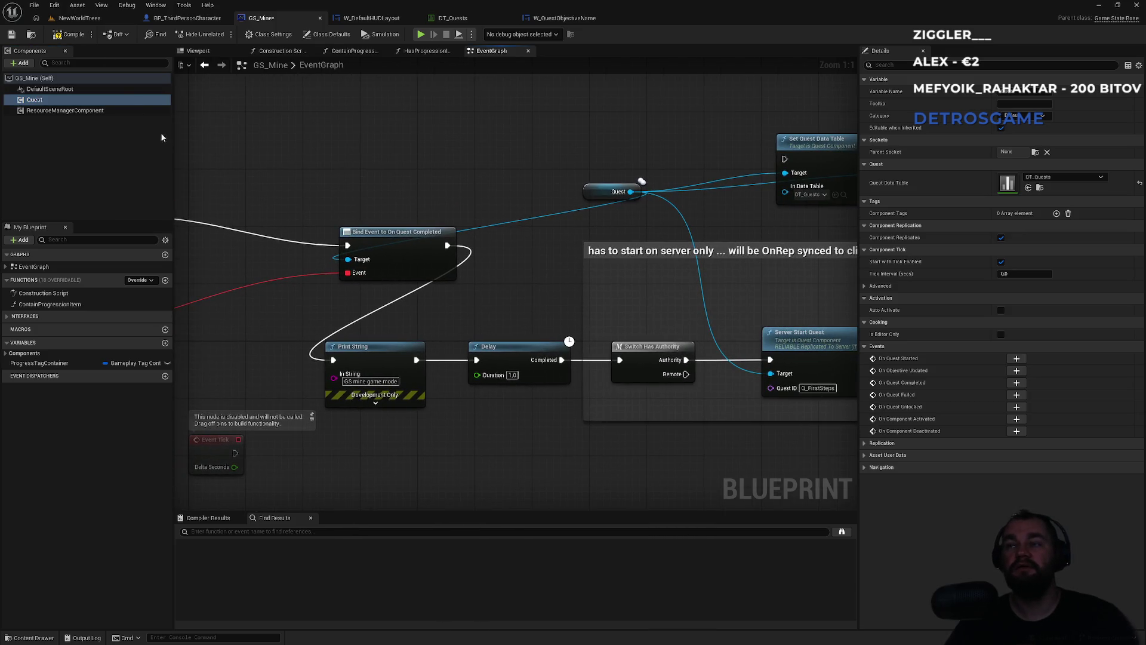
click(67, 35)
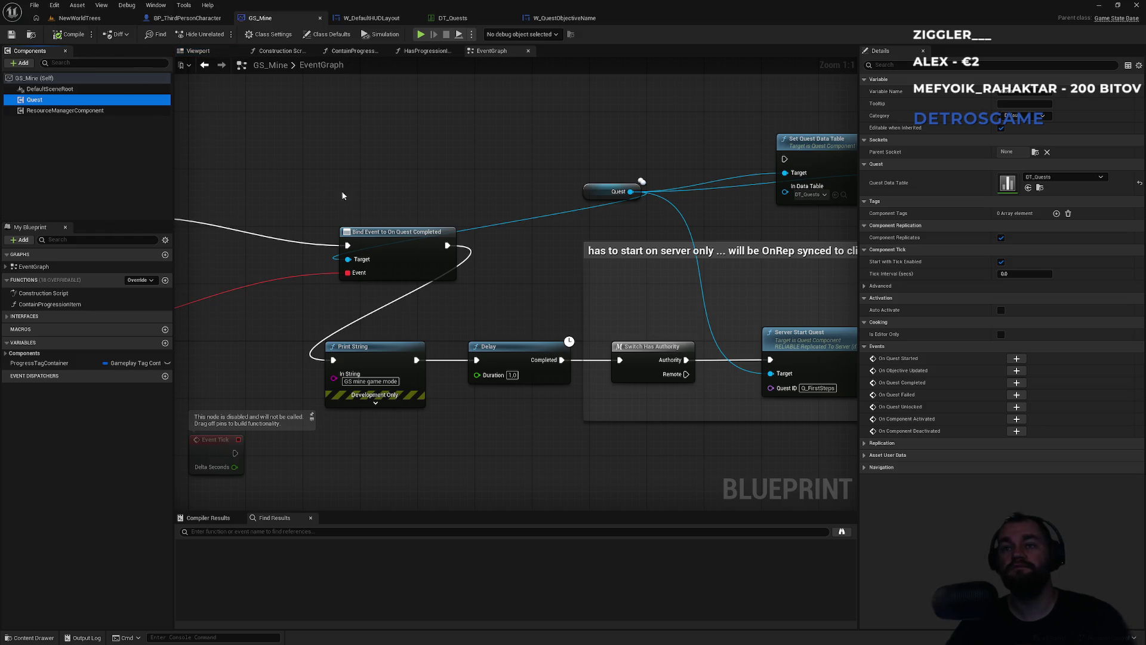
click(99, 19)
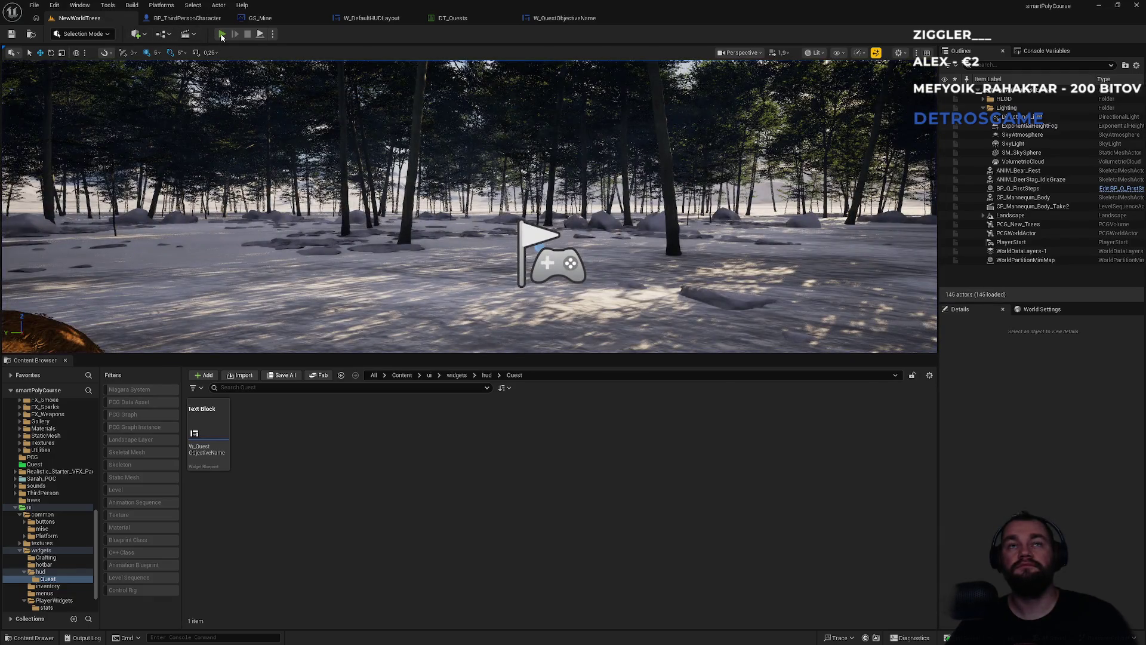
Run a play session, free the mouse with Shift+F1, stop it, and open DT_Quests
click(221, 35)
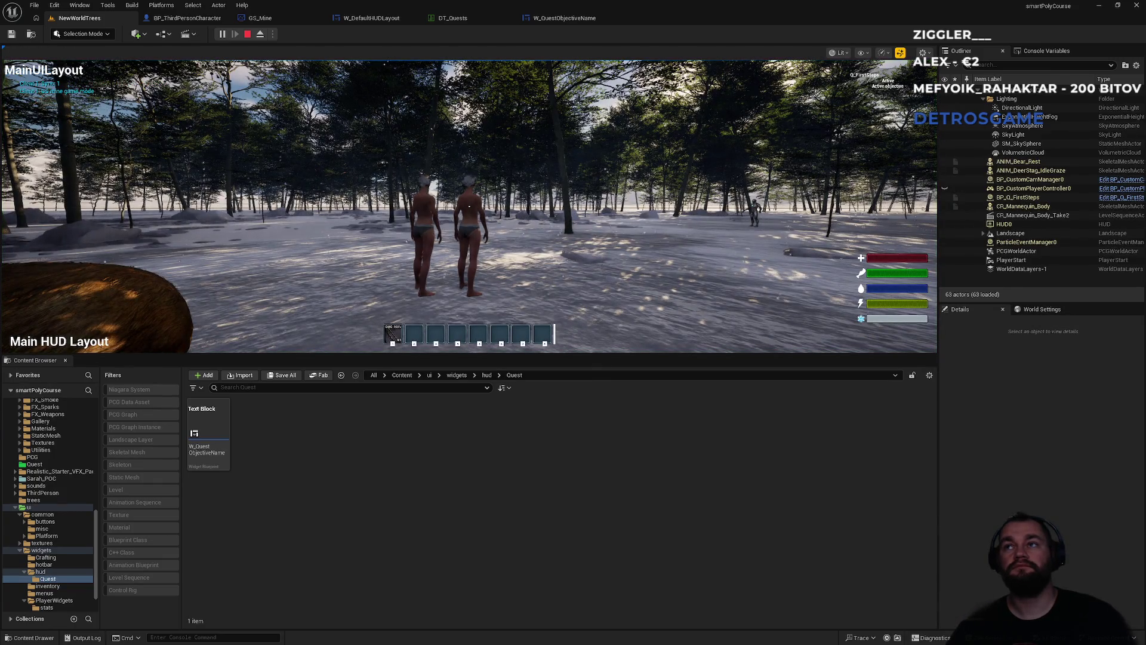
key(super)
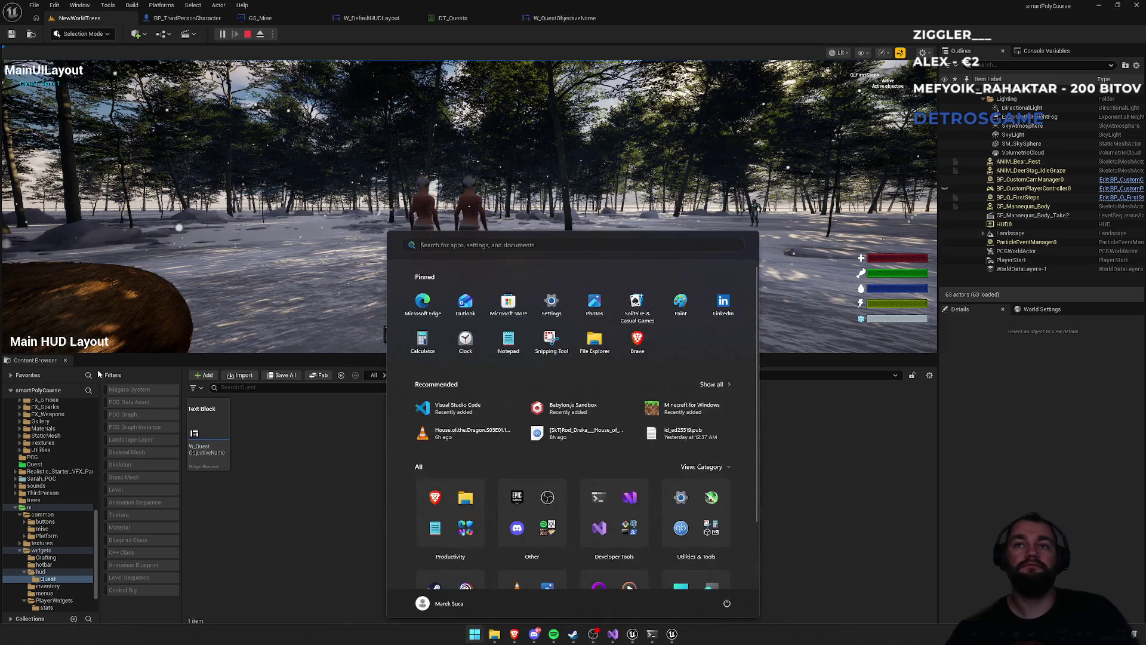
click(264, 237)
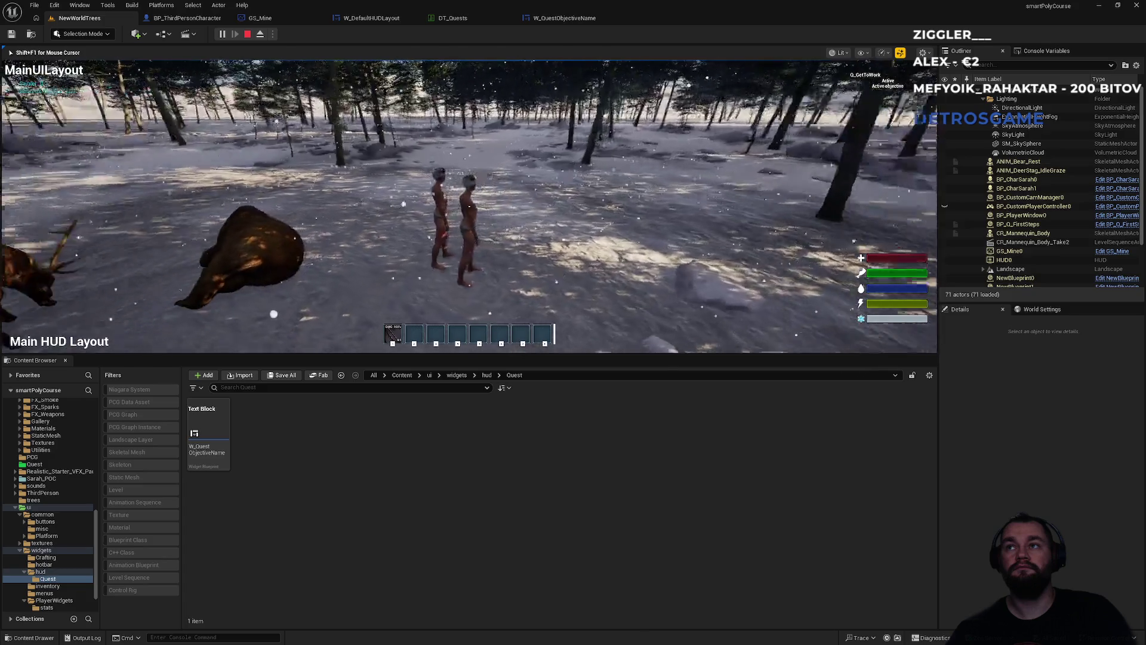
key(shift+F1)
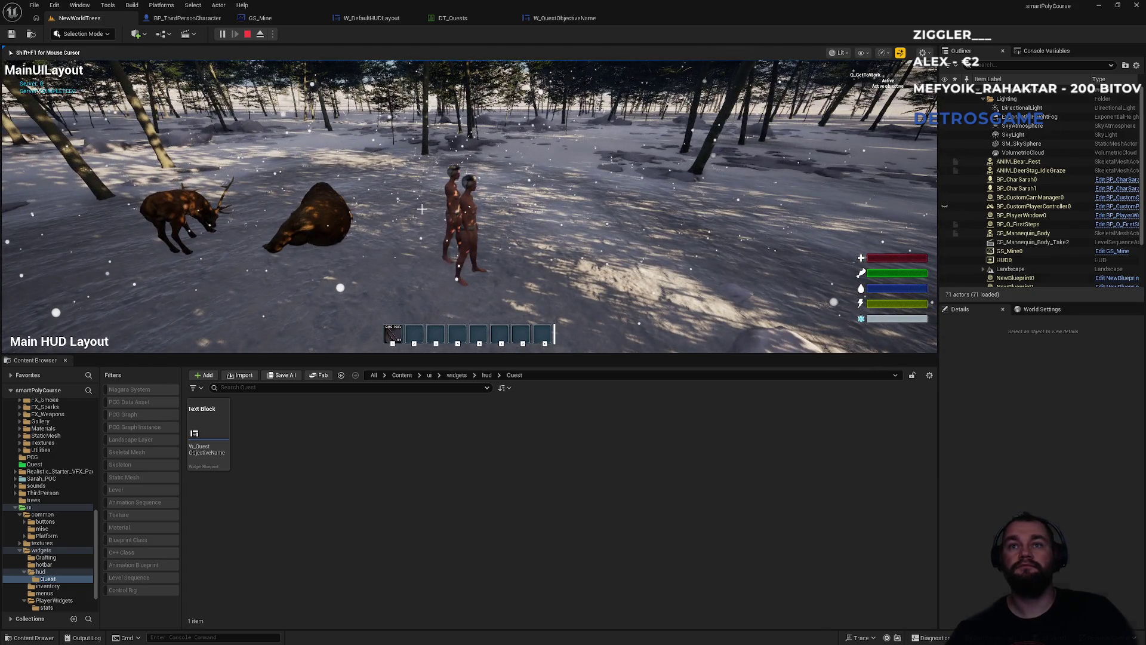
key(Escape)
click(564, 18)
click(471, 19)
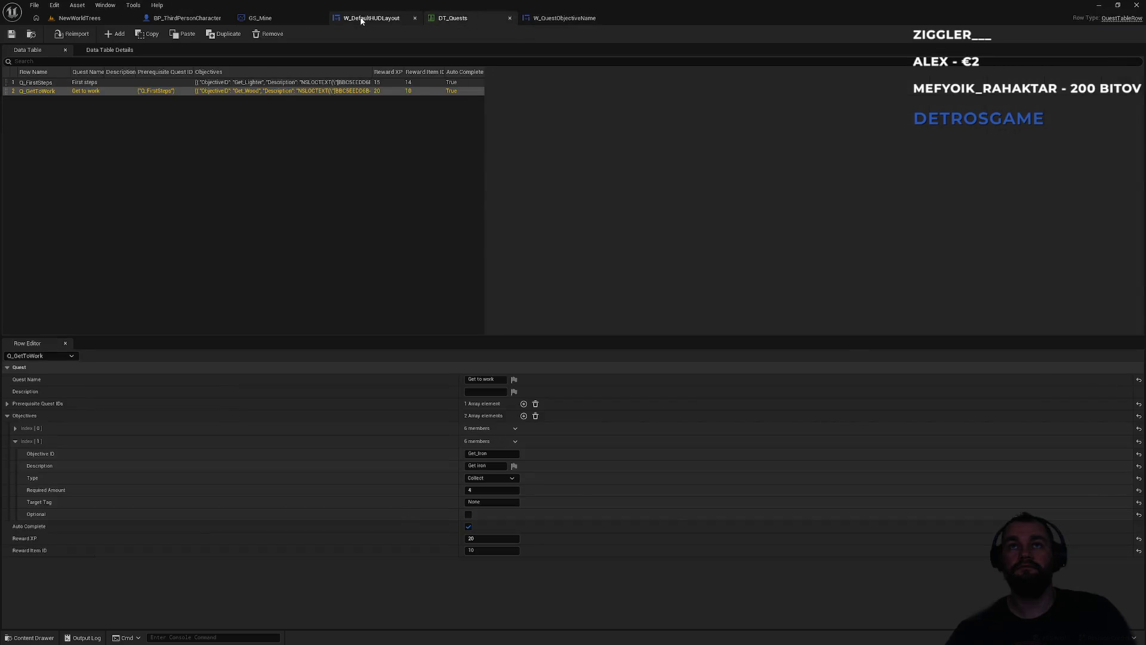
In W_DefaultHUDLayout's Event Graph, wire execution into Bind Event to On Any Objective Updated, then return to NewWorldTrees
click(361, 19)
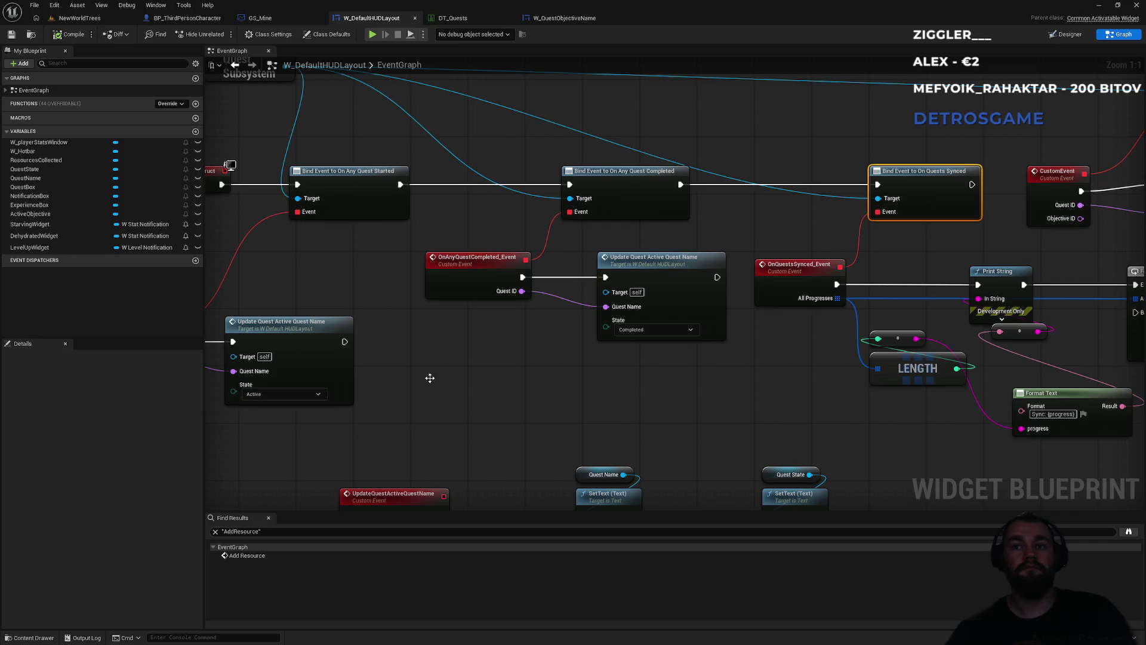
scroll(430, 377, down, 4)
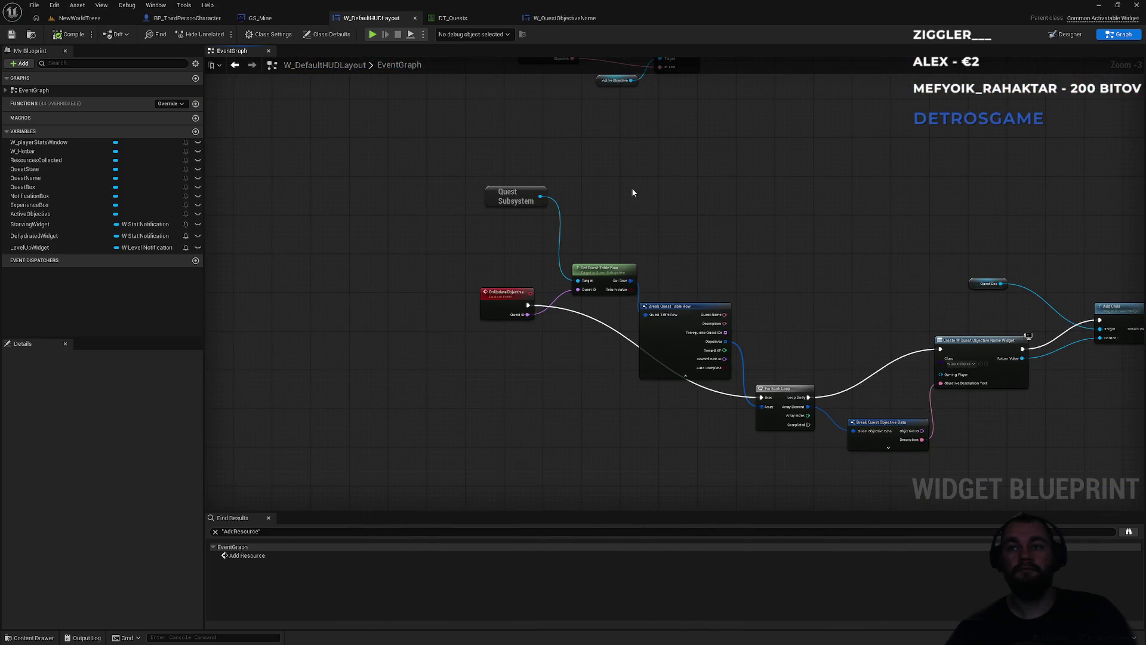
scroll(625, 300, up, 2)
scroll(772, 289, up, 1)
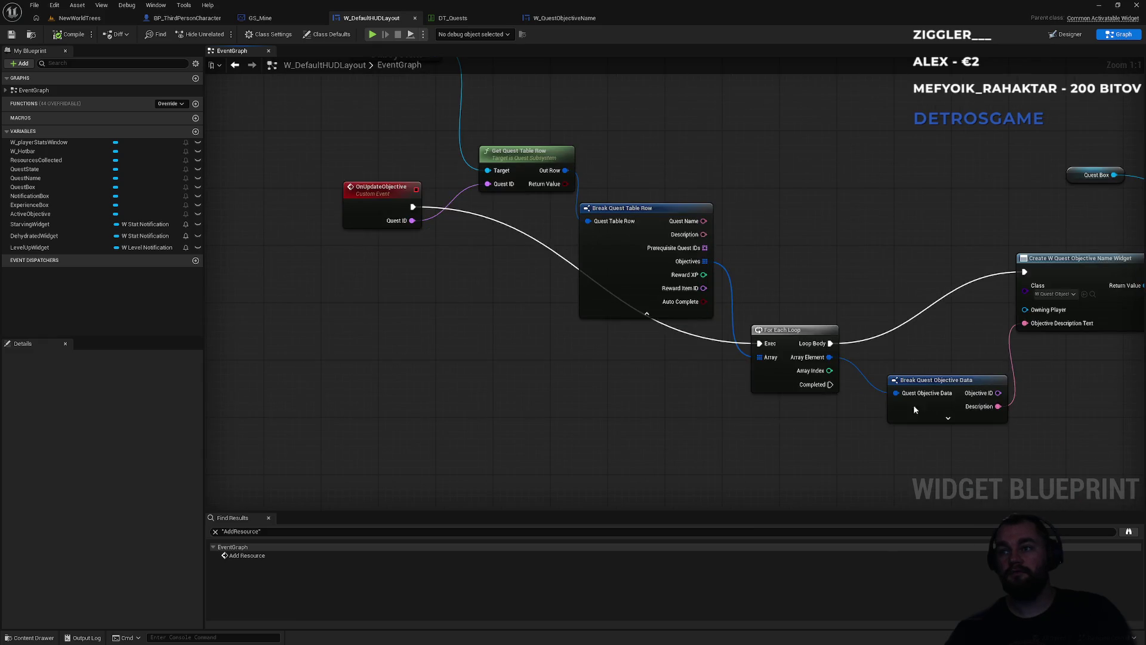
drag(913, 409, 672, 444)
scroll(558, 424, down, 4)
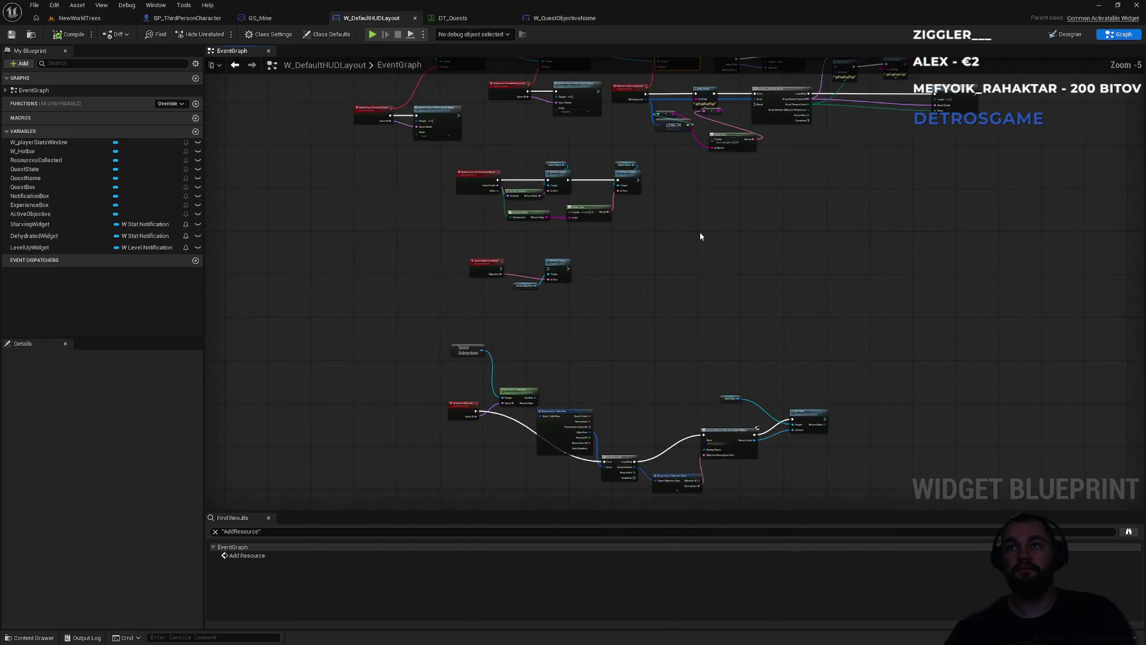
scroll(699, 235, up, 3)
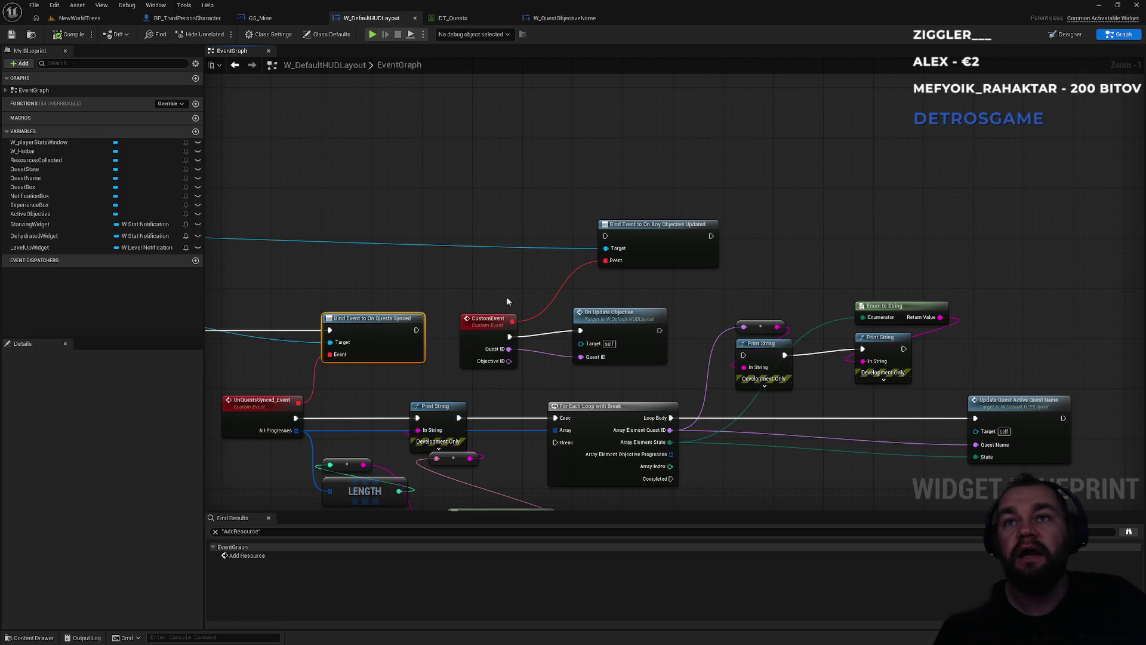
mouse_move(604, 237)
mouse_down()
mouse_move(497, 277)
mouse_move(417, 330)
mouse_up()
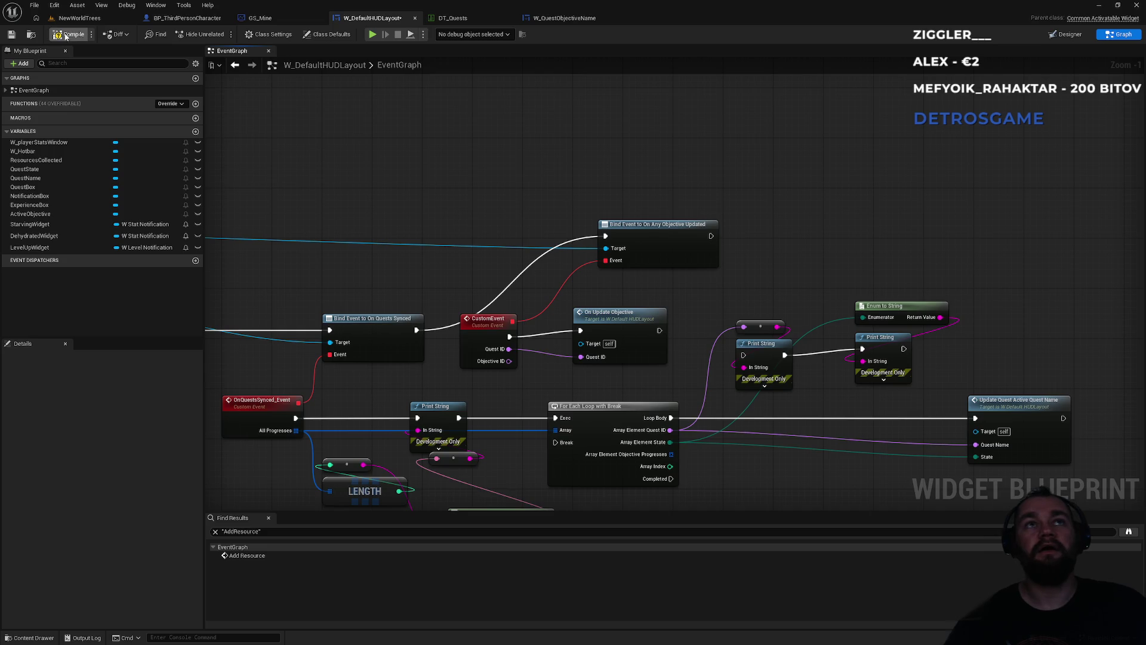
click(86, 19)
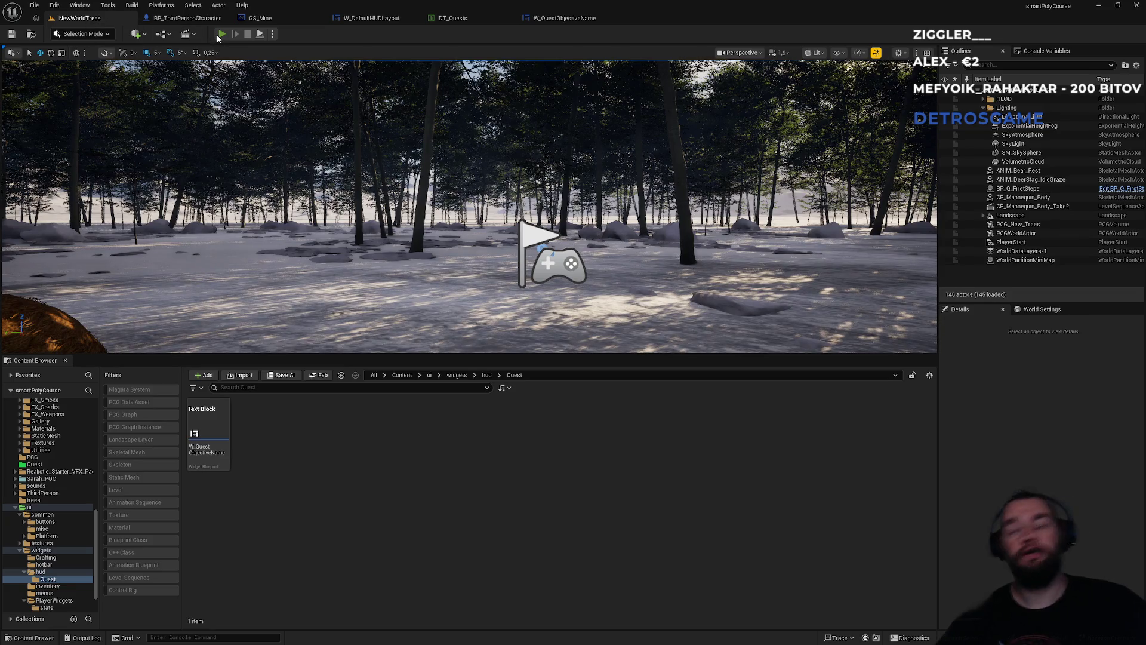
Start a new play session and run the character over to a tree
click(219, 35)
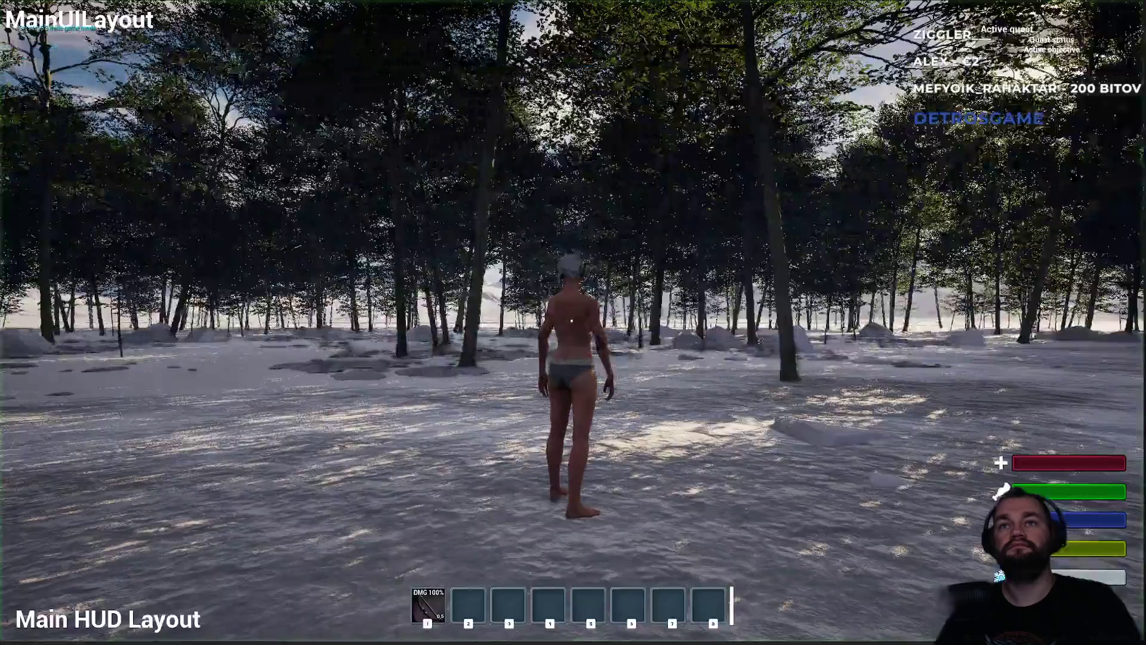
key(super)
key(Escape)
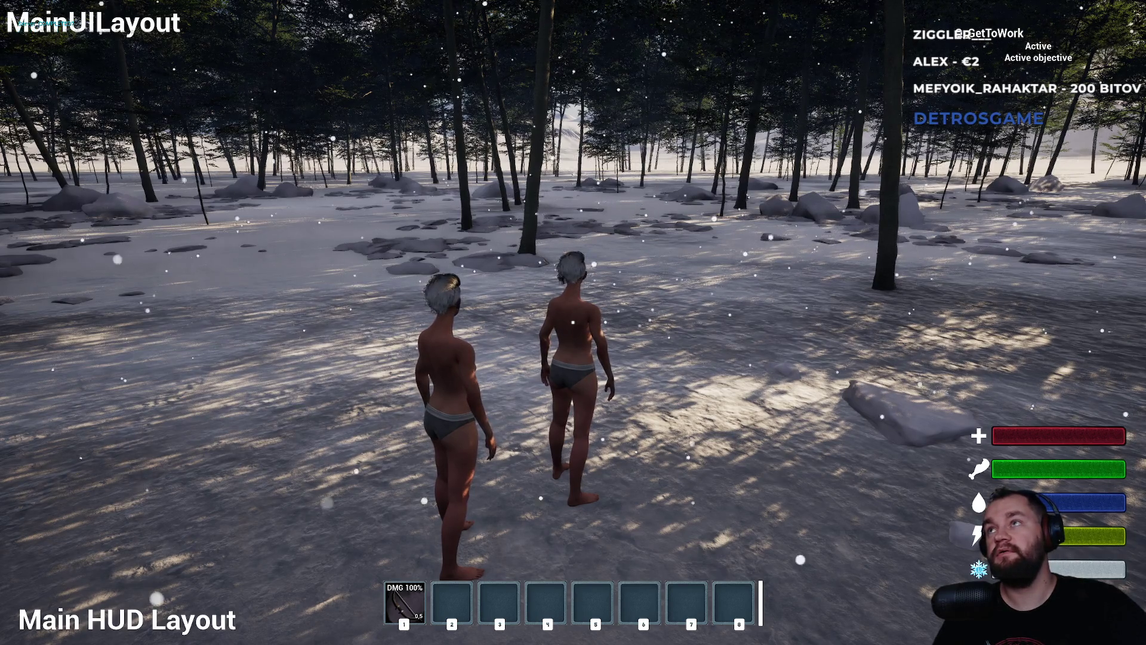
key(s)
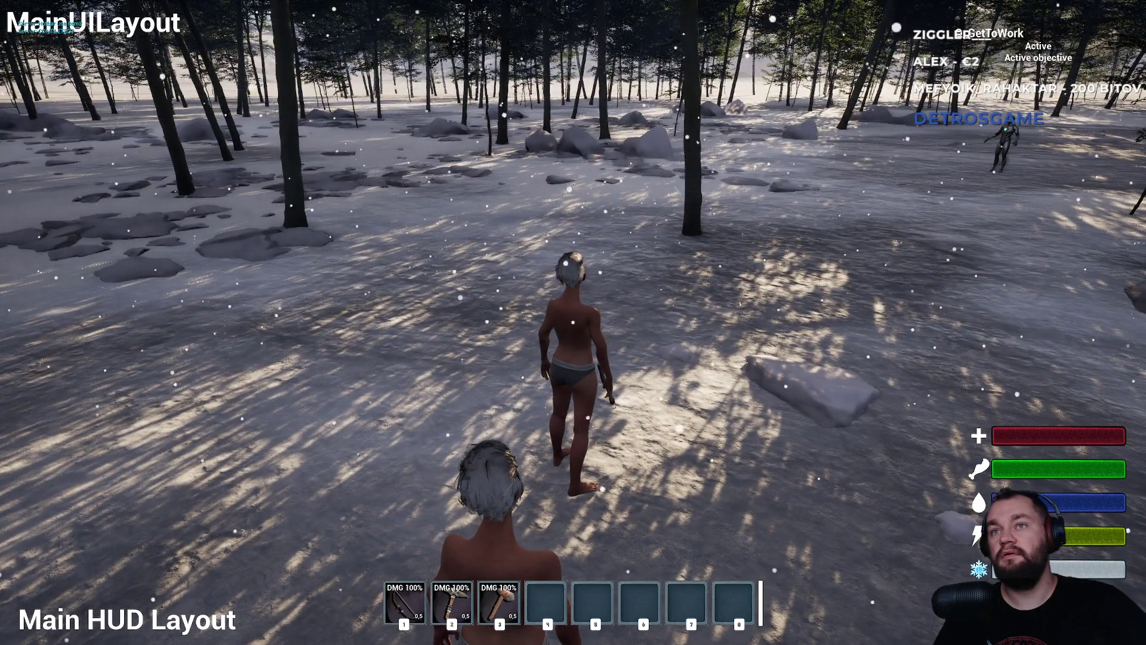
key(w)
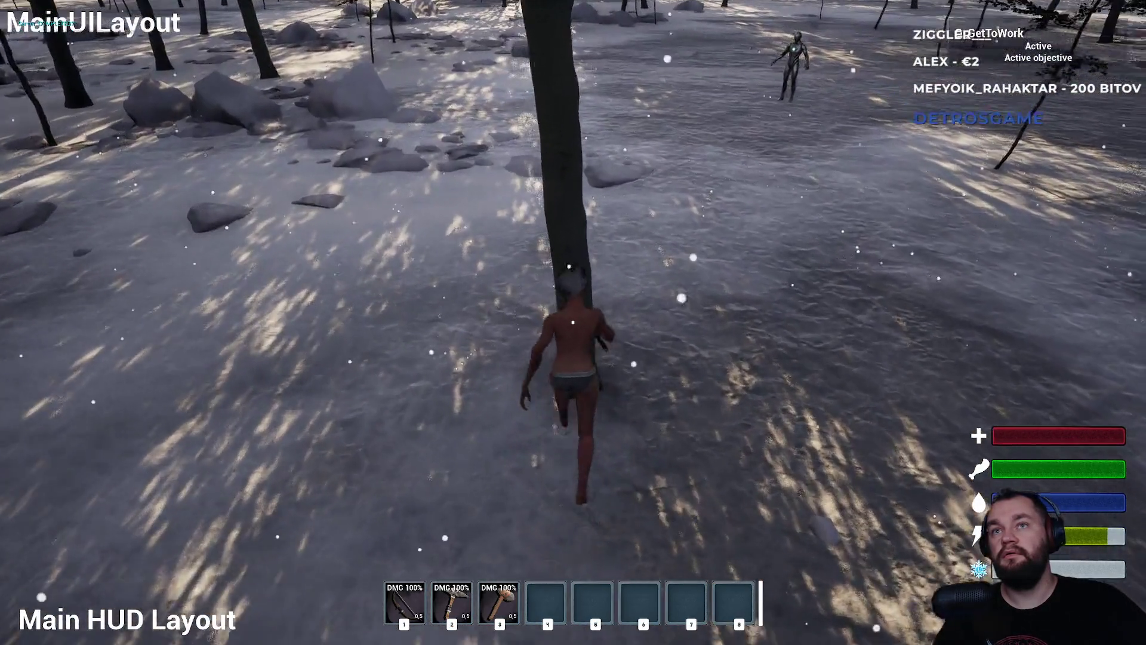
key(a)
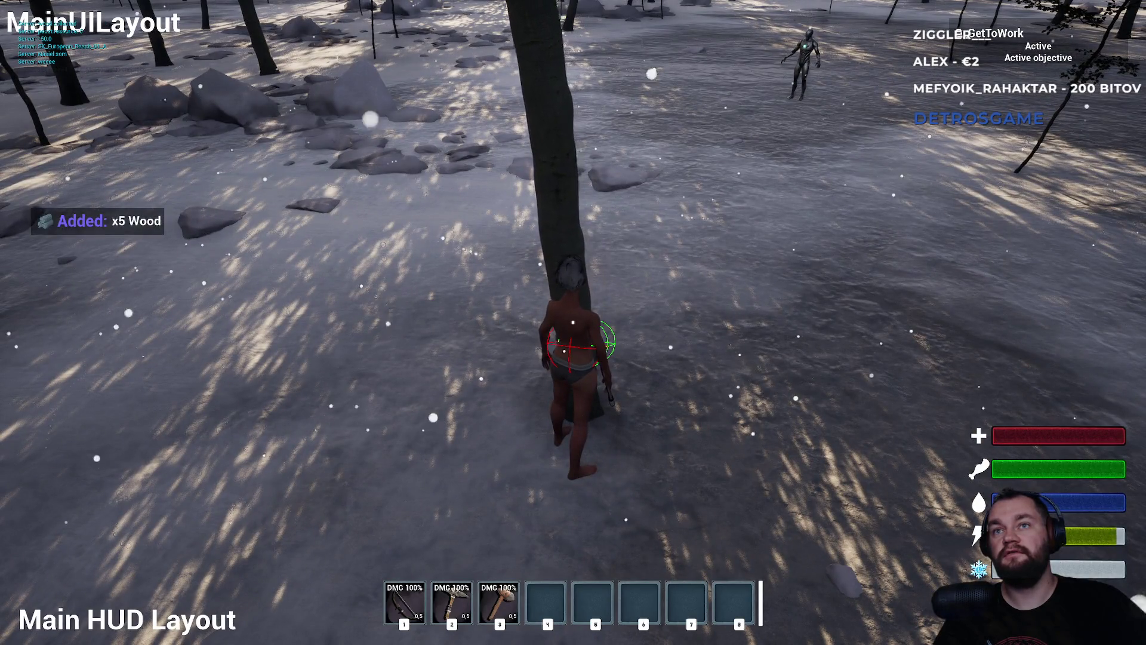
key(w)
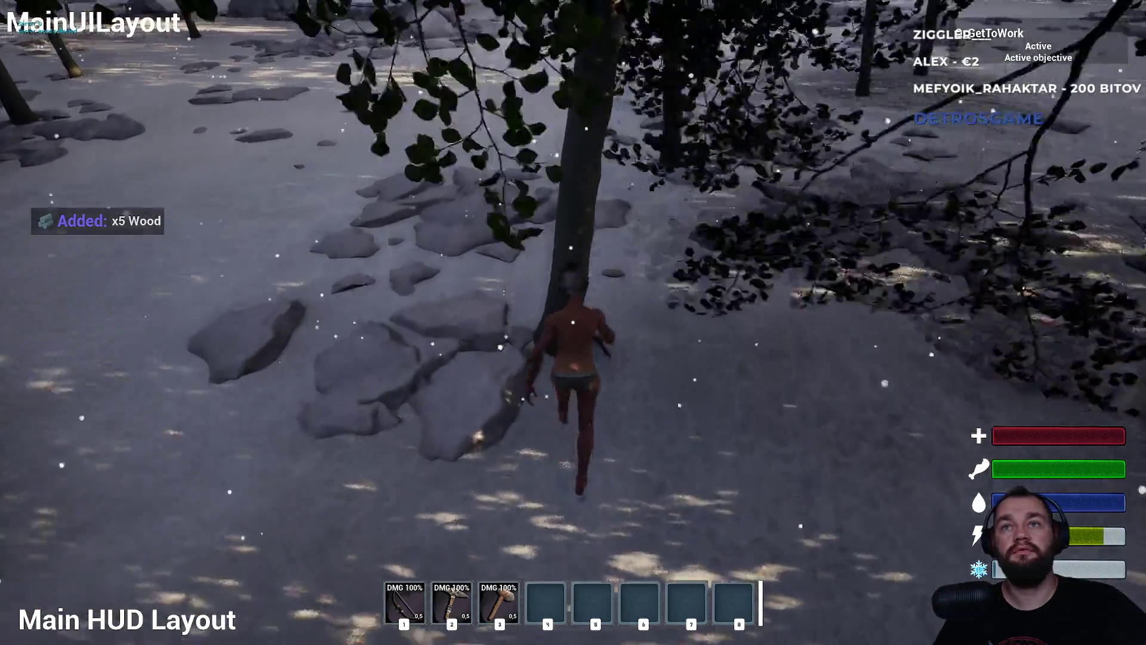
Chop down the tree, harvest its wood, and run on through the snowy forest
key(w)
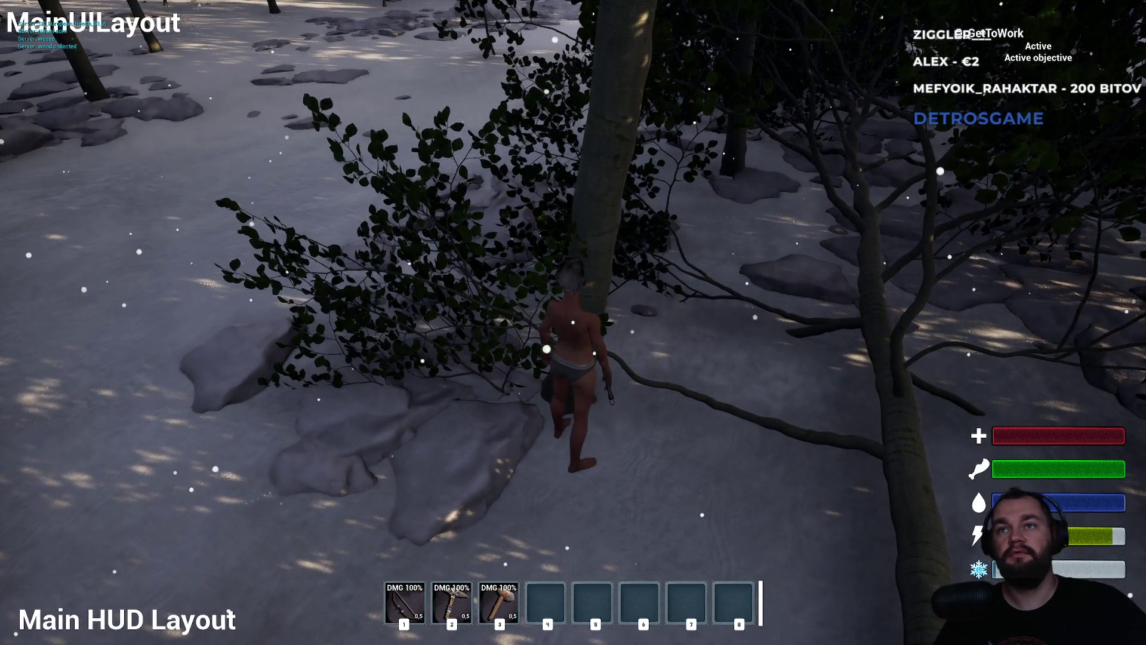
click(573, 322)
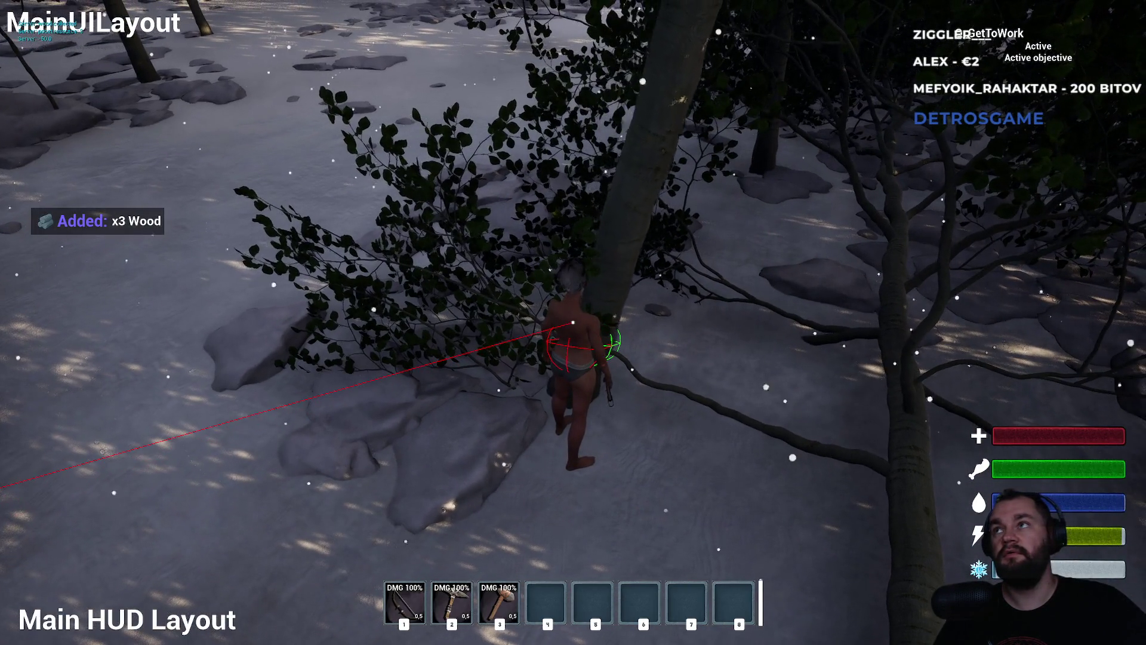
key(w)
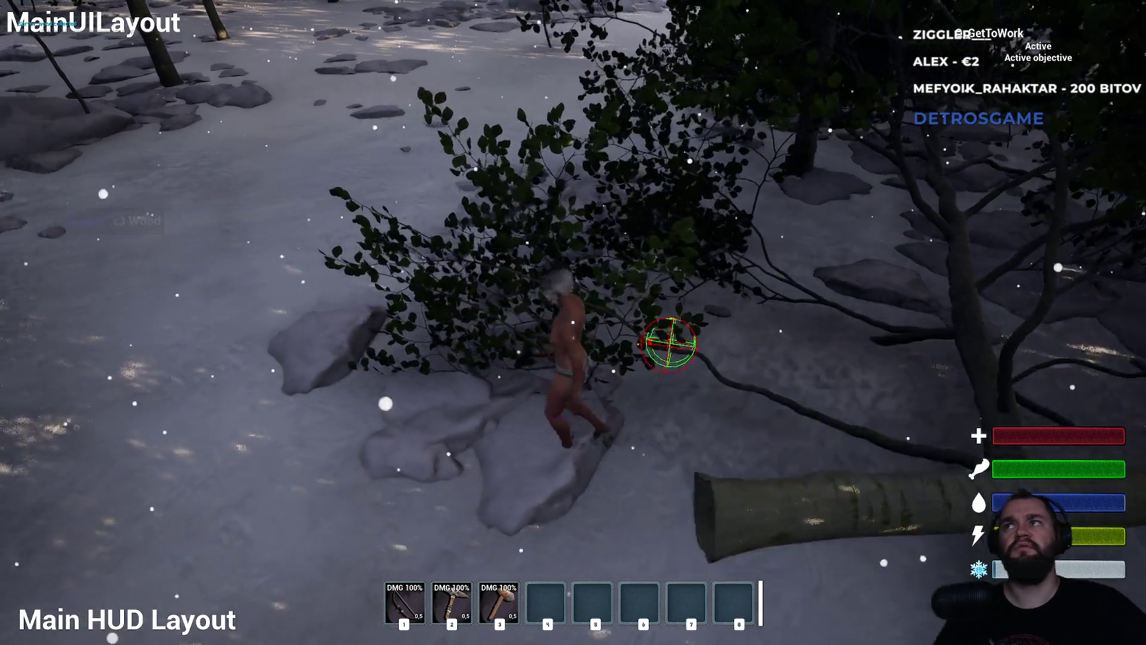
key(w)
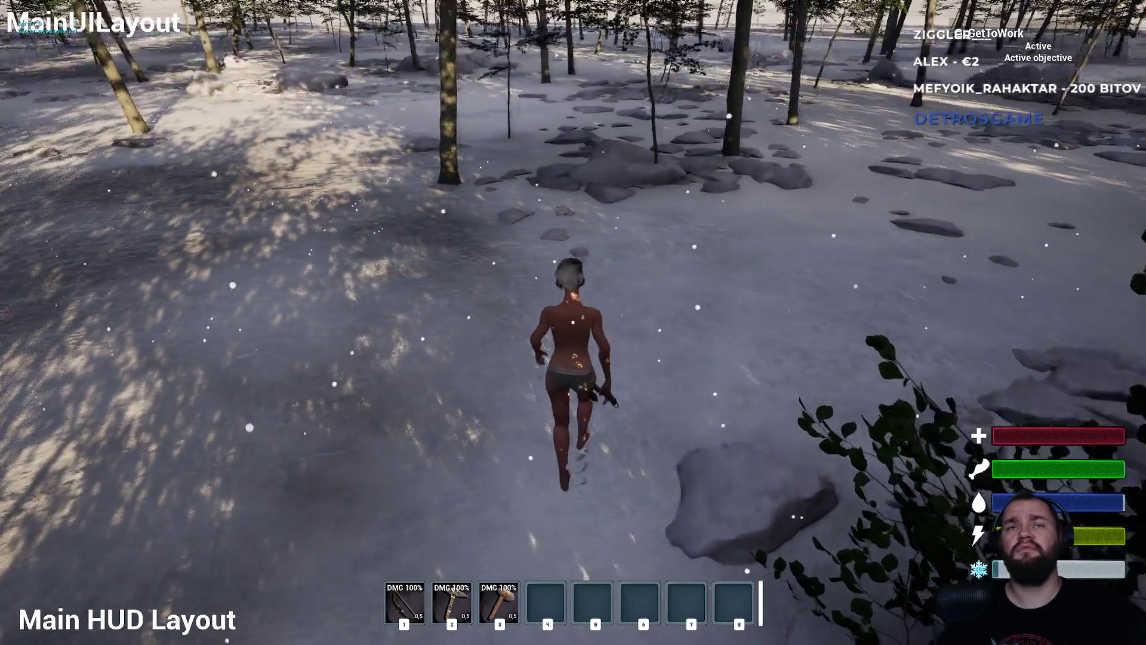
key(w)
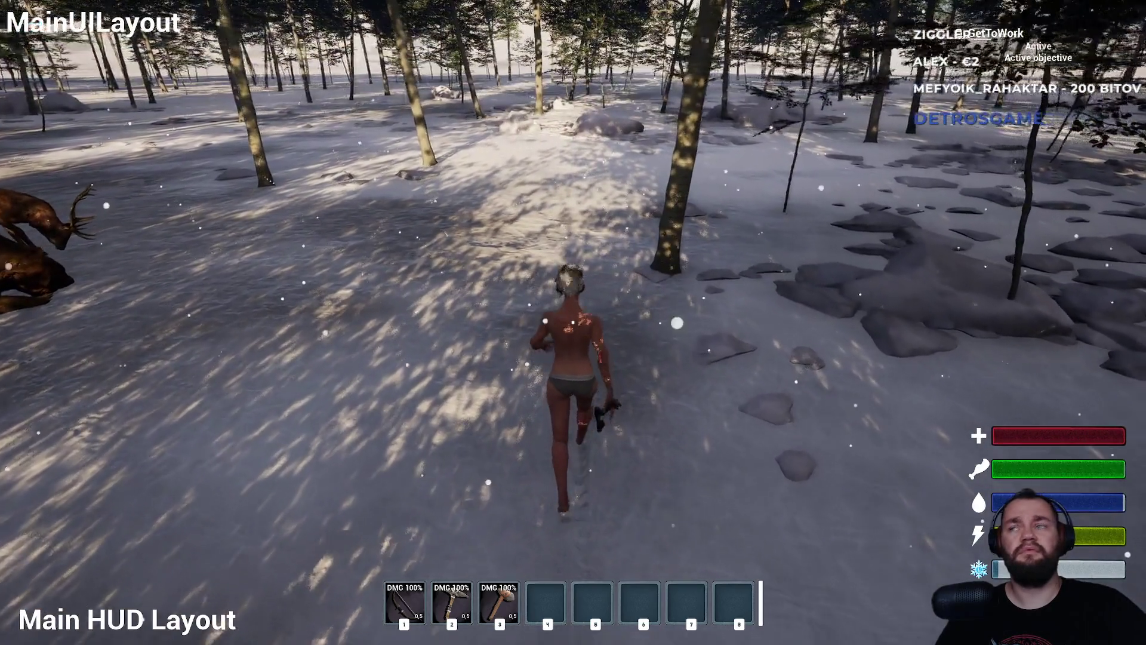
key(super)
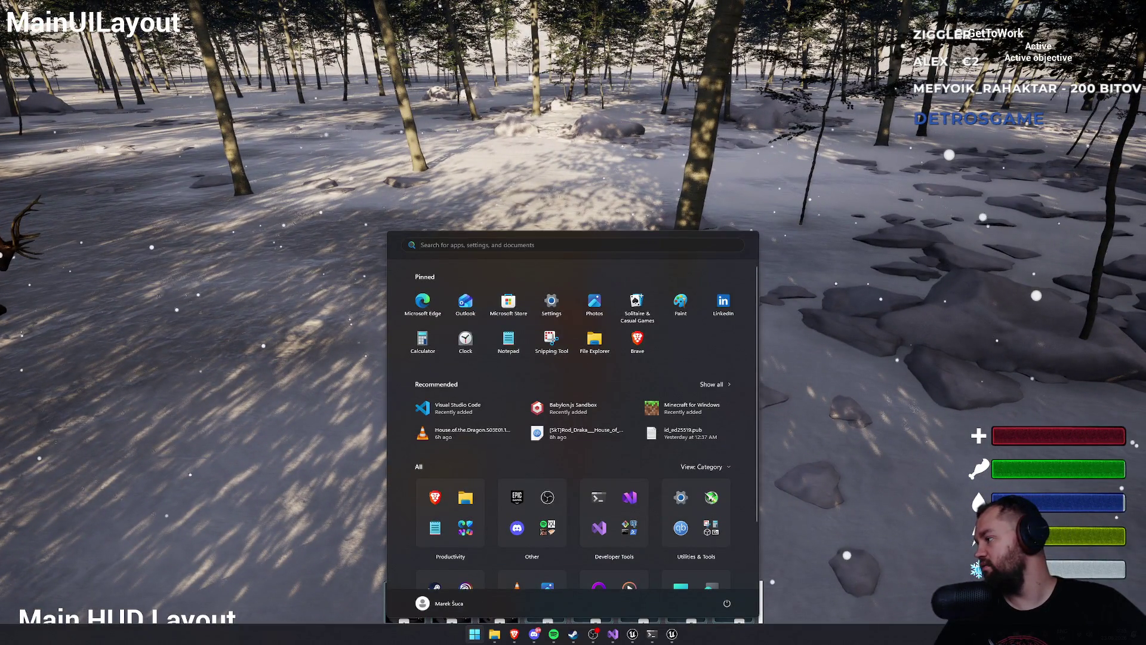
key(super)
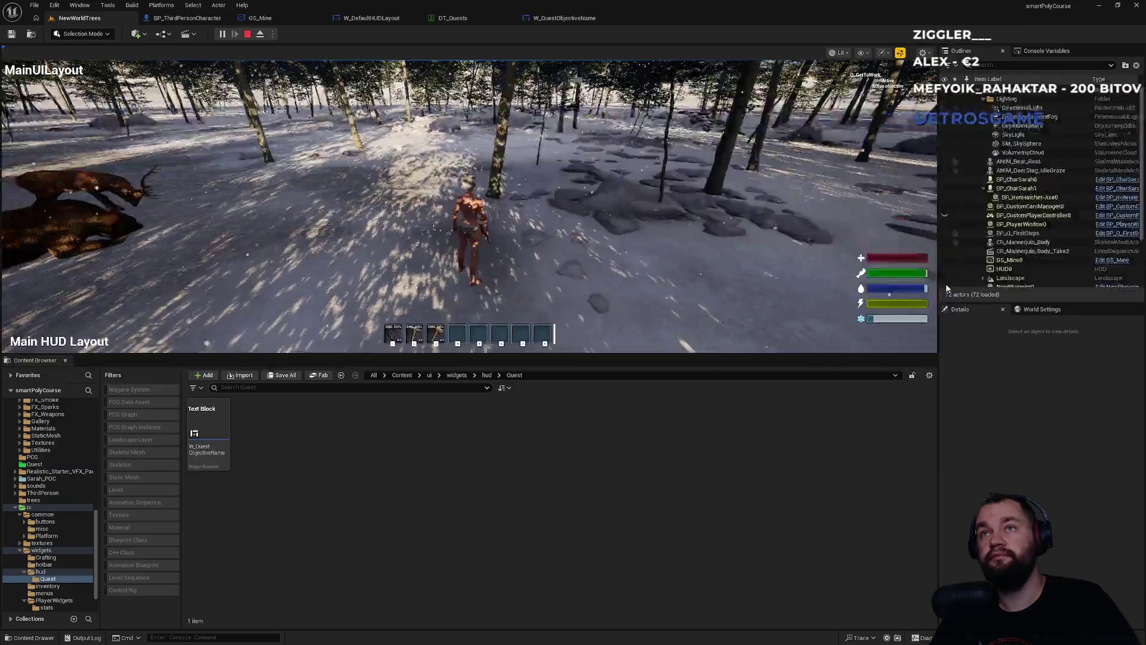
Stop play, close the runtime-error Message Log, check W_QuestObjectiveName and DT_Quests, and return to W_DefaultHUDLayout
key(Escape)
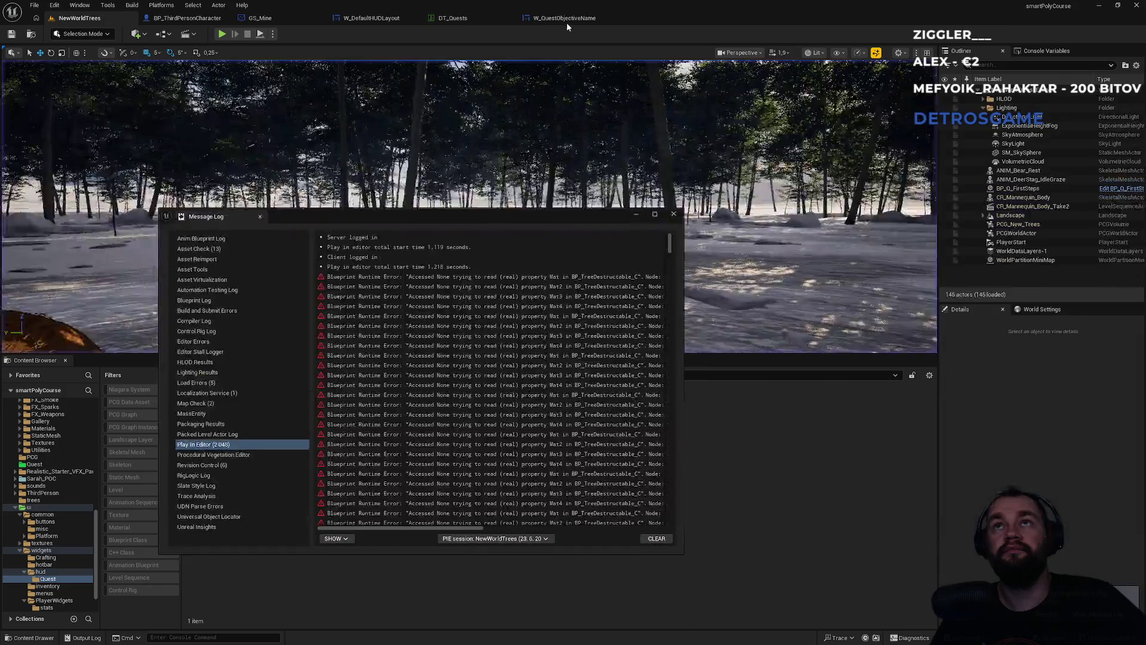
click(672, 216)
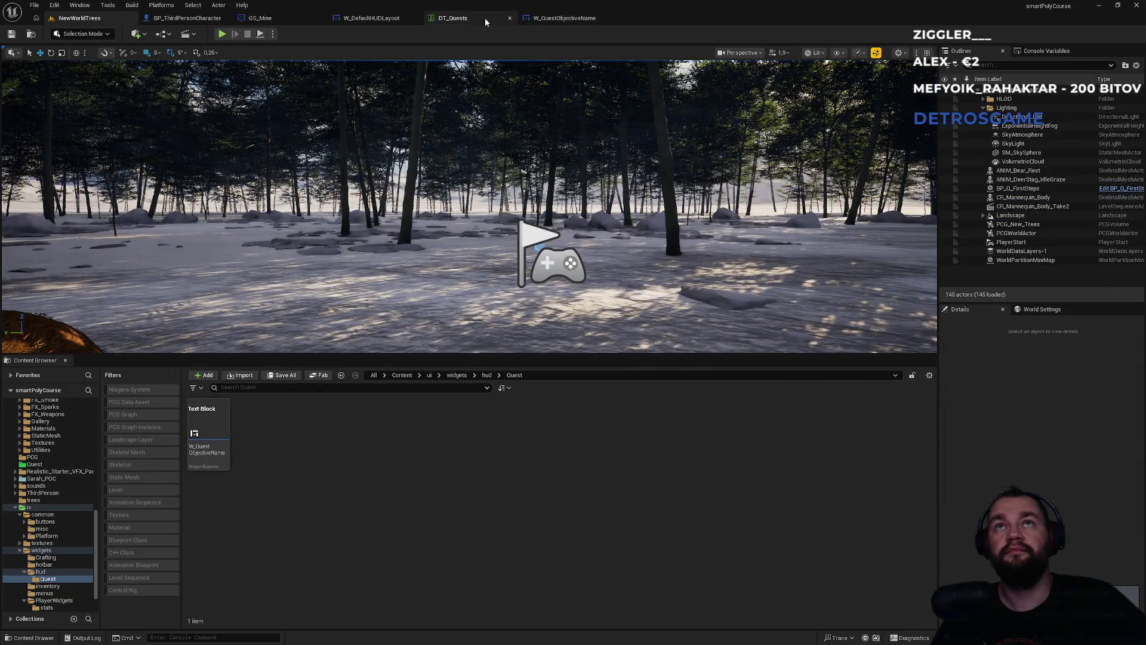
click(371, 18)
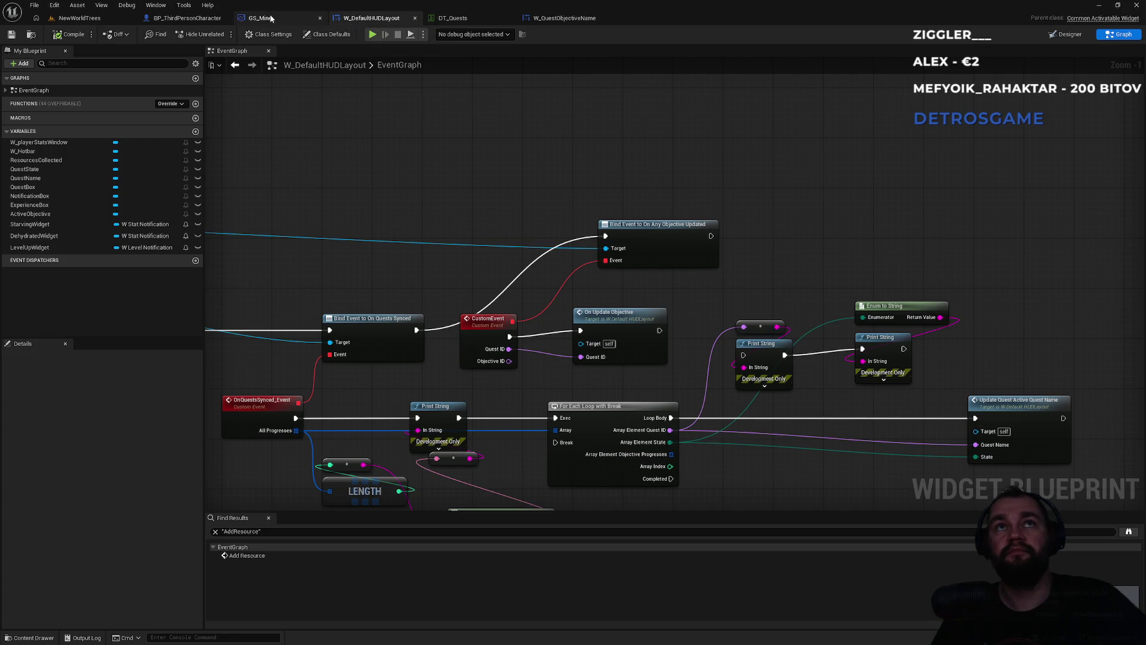
click(580, 20)
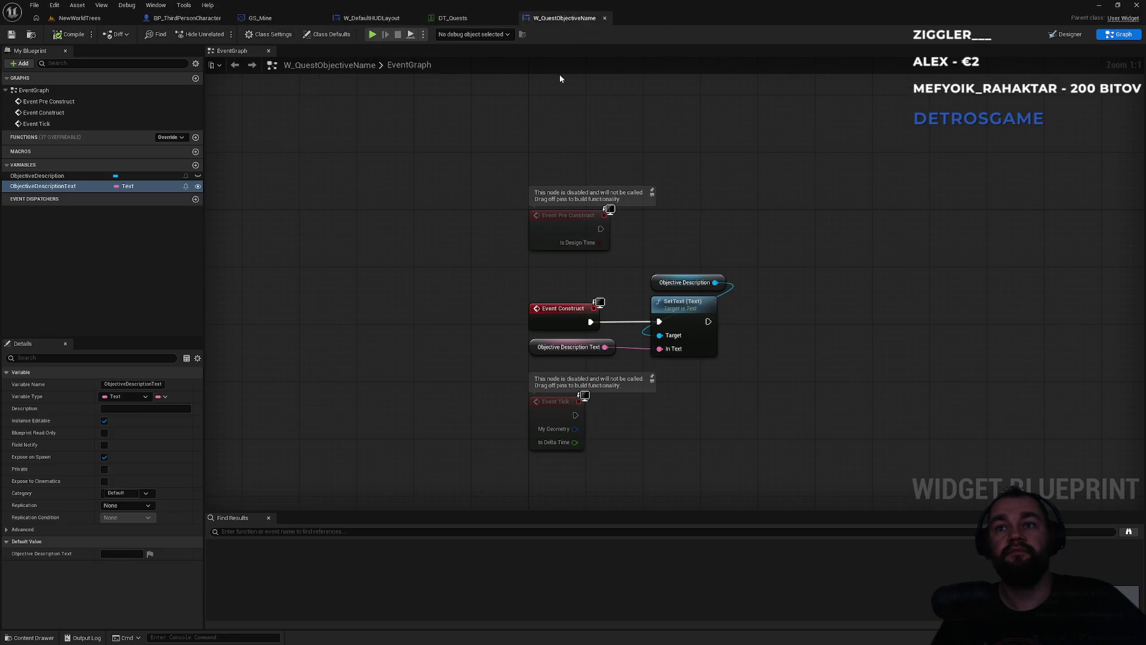
click(453, 18)
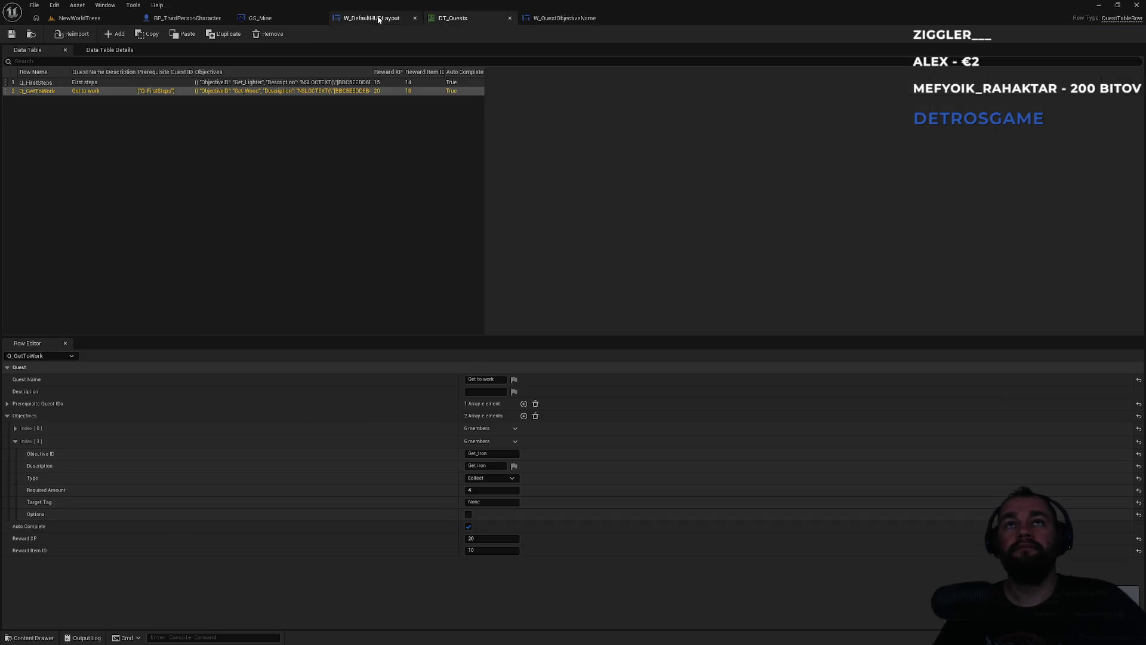
click(376, 20)
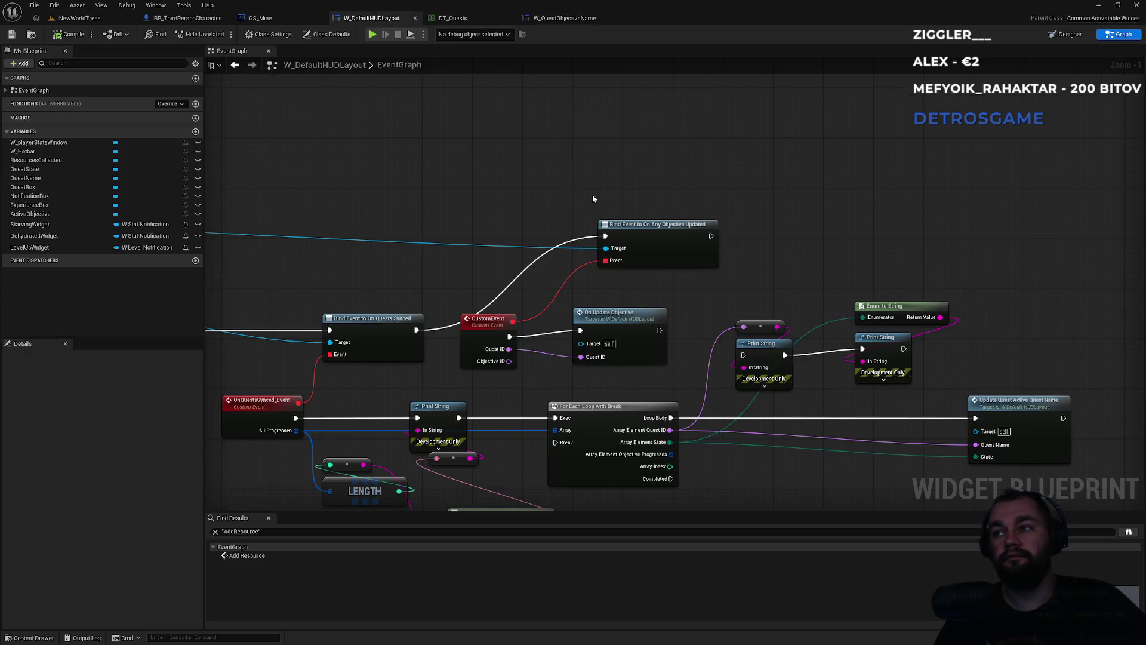
click(261, 18)
click(371, 18)
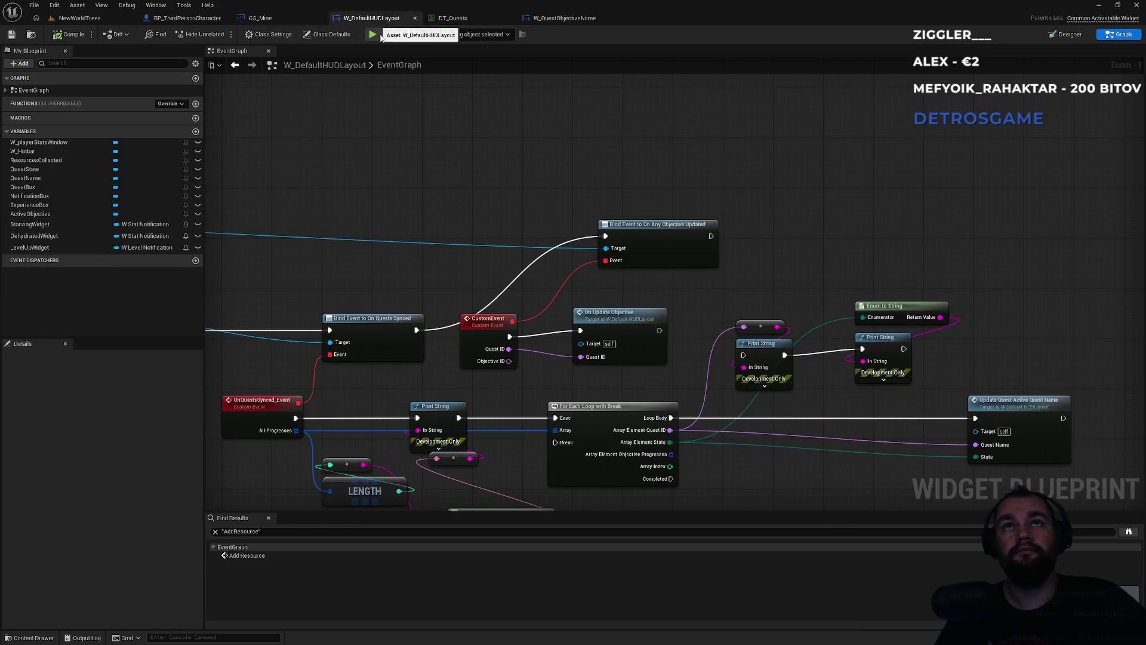
Move the Get Quest Table Row node up-left near the OnUpdateObjective event
scroll(498, 392, down, 4)
mouse_move(498, 392)
mouse_down()
mouse_move(555, 286)
mouse_move(680, 353)
mouse_move(613, 273)
mouse_up()
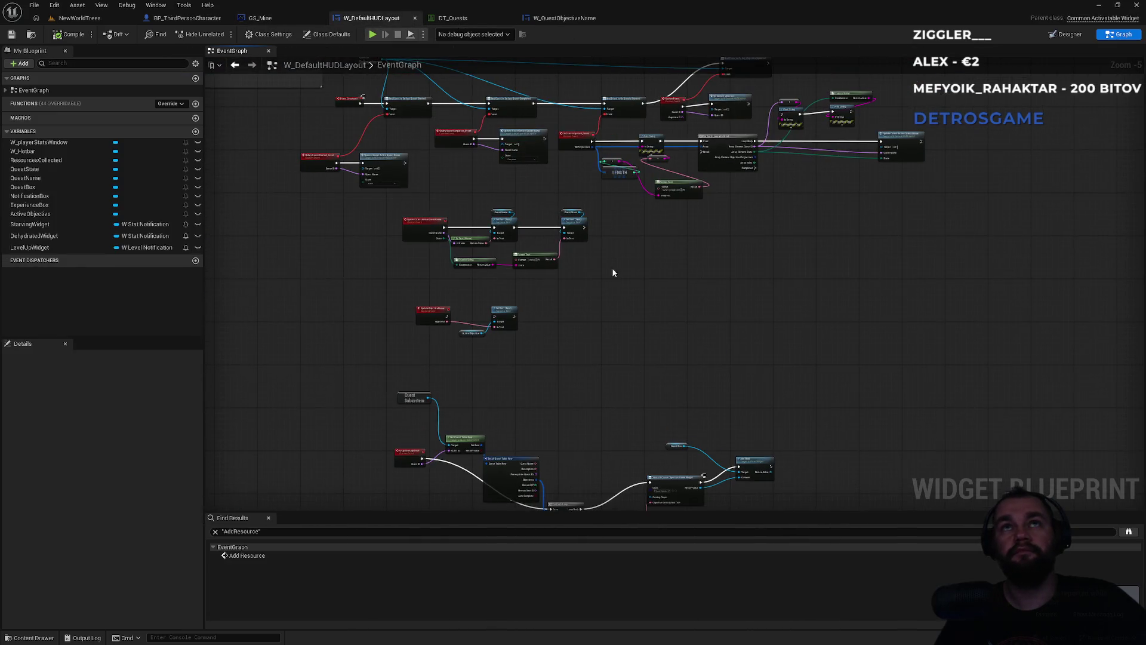
drag(584, 384, 575, 191)
scroll(539, 233, up, 4)
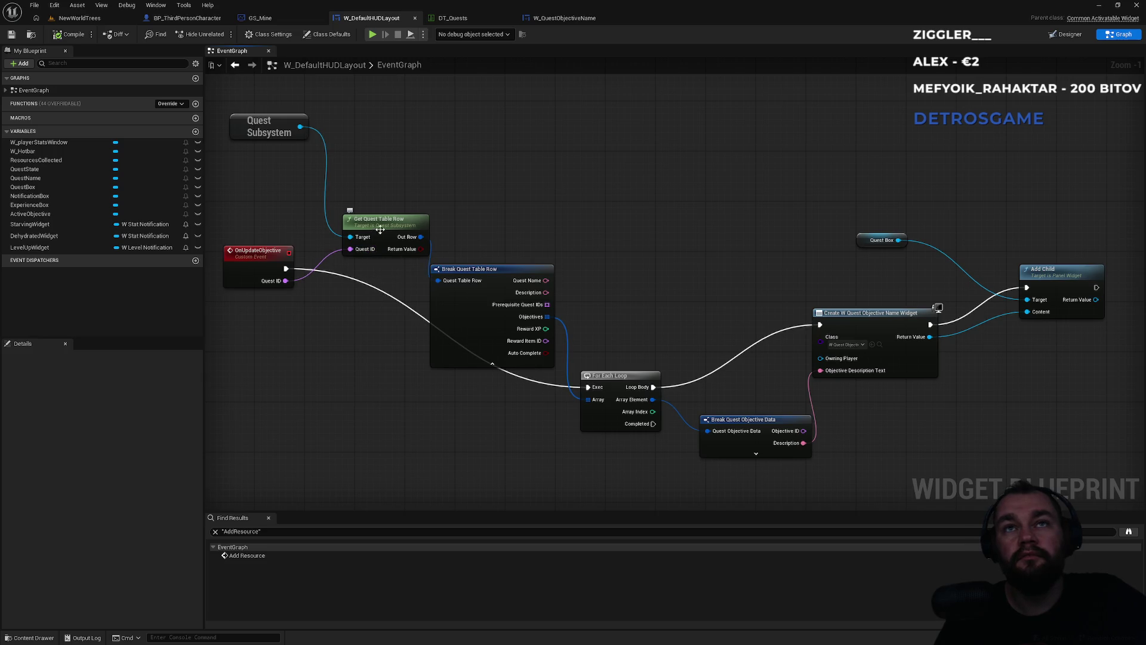
mouse_move(379, 230)
mouse_down()
mouse_move(341, 199)
mouse_move(433, 225)
mouse_move(445, 195)
mouse_up()
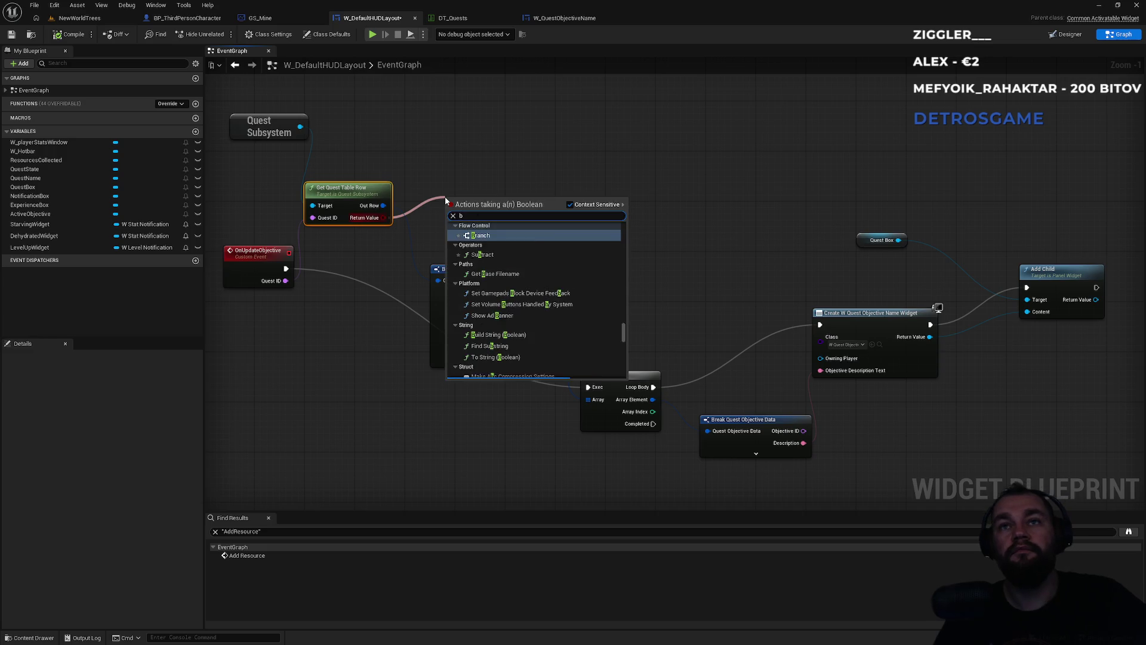
Add a Branch on the row-found result, driven by OnUpdateObjective, with True running the For Each Loop
text(branch)
key(Return)
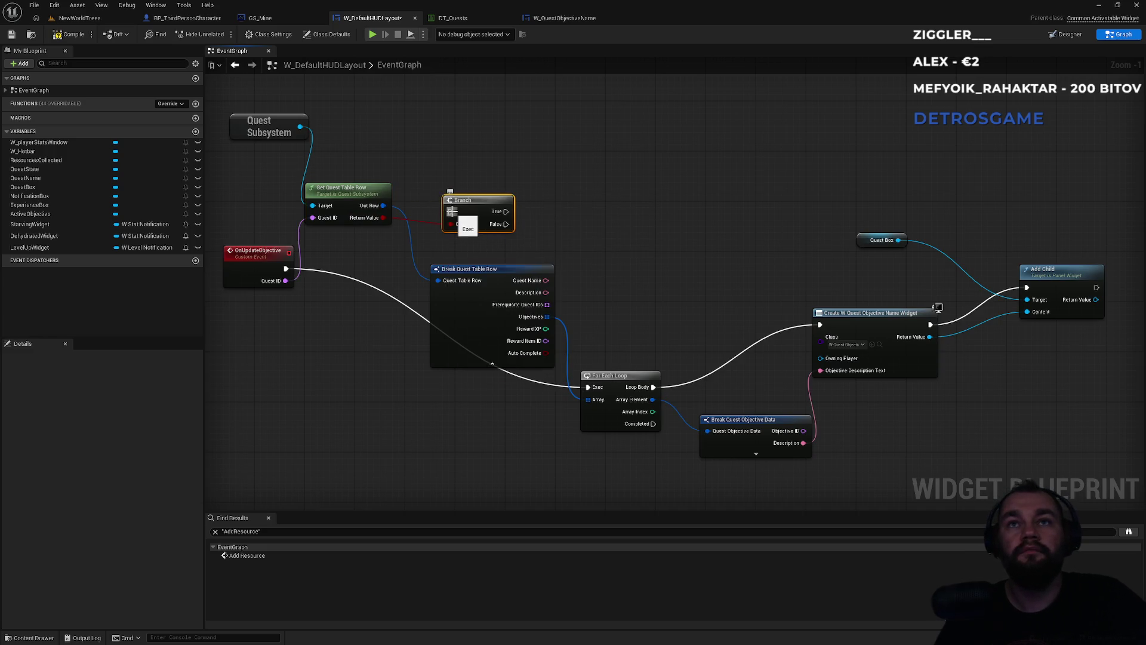
drag(452, 211, 334, 257)
drag(287, 269, 285, 267)
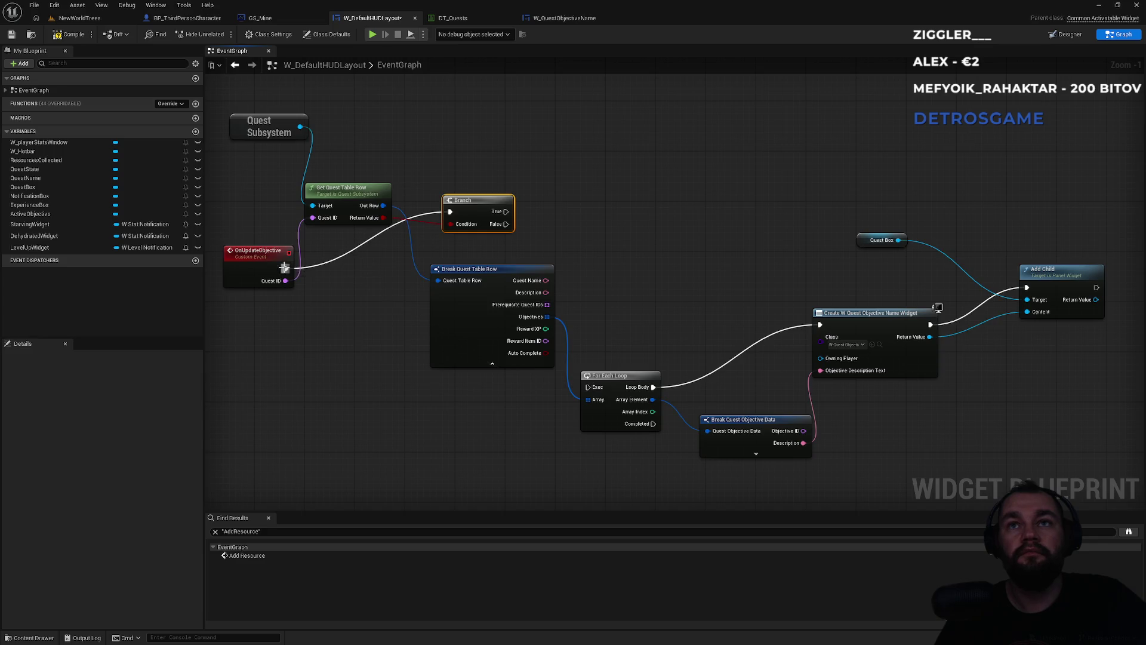
drag(506, 212, 588, 387)
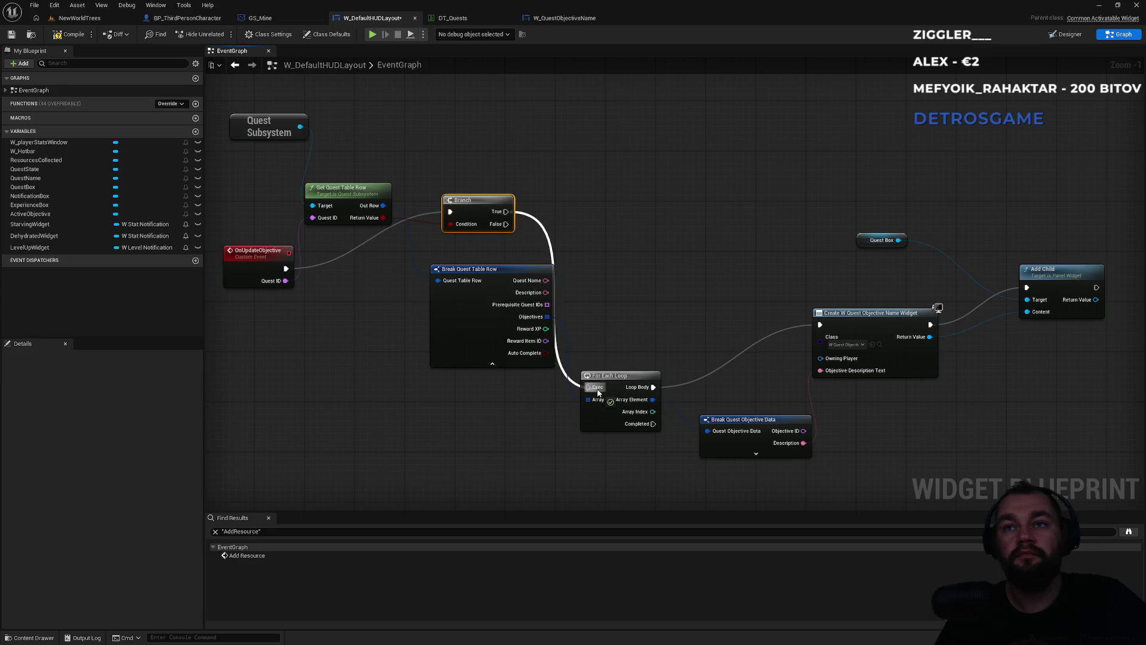
mouse_move(528, 289)
mouse_down()
mouse_move(478, 314)
mouse_move(471, 339)
mouse_up()
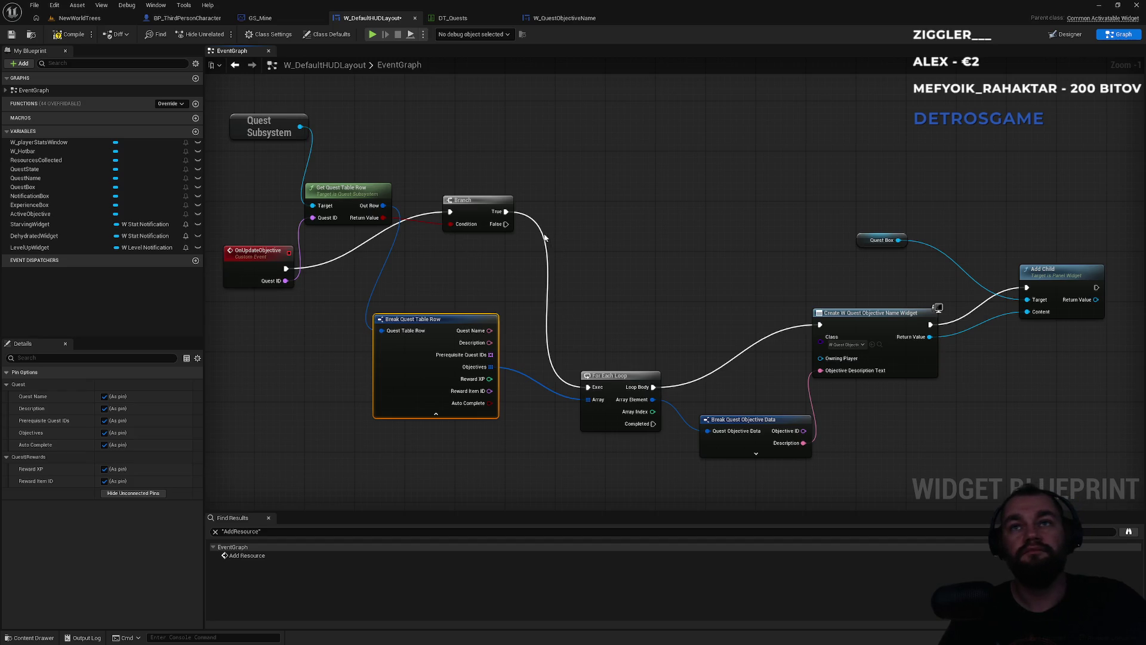
click(519, 226)
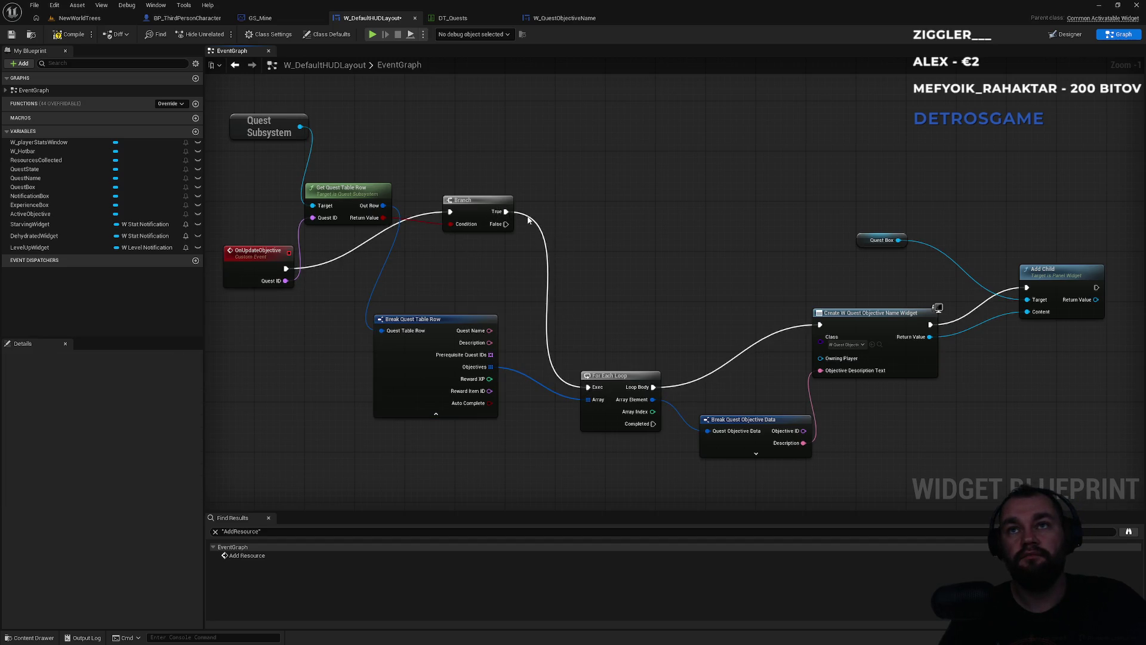
Insert a Print String saying 'Objective loaded' between Branch True and the objectives For Each Loop
drag(506, 211, 536, 244)
text(print str)
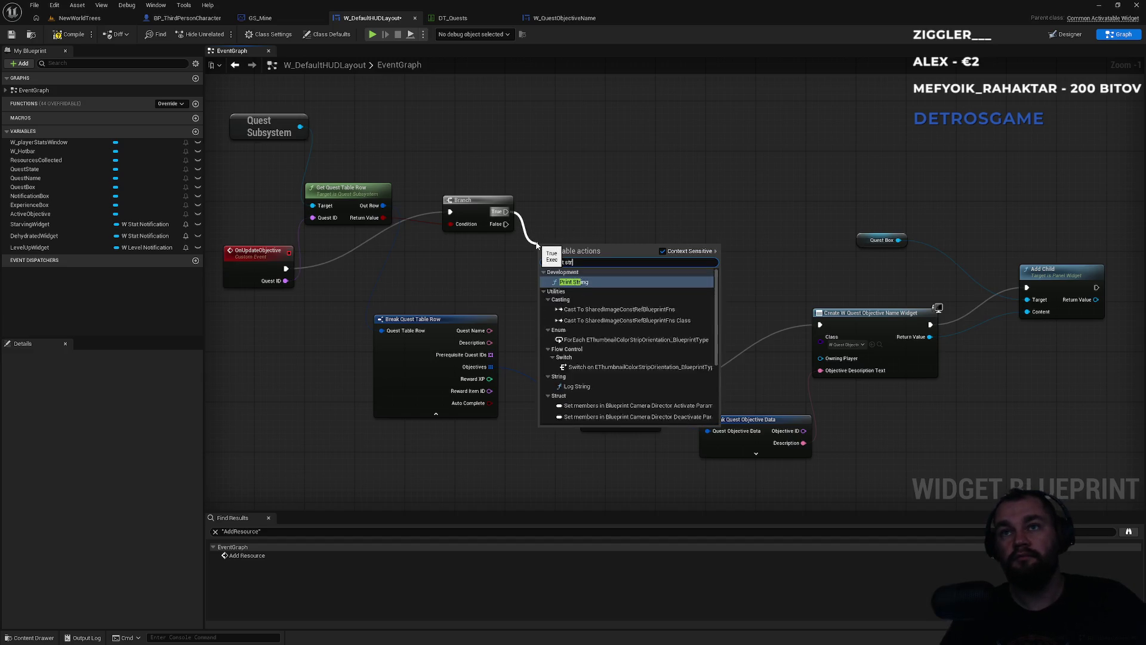
key(Return)
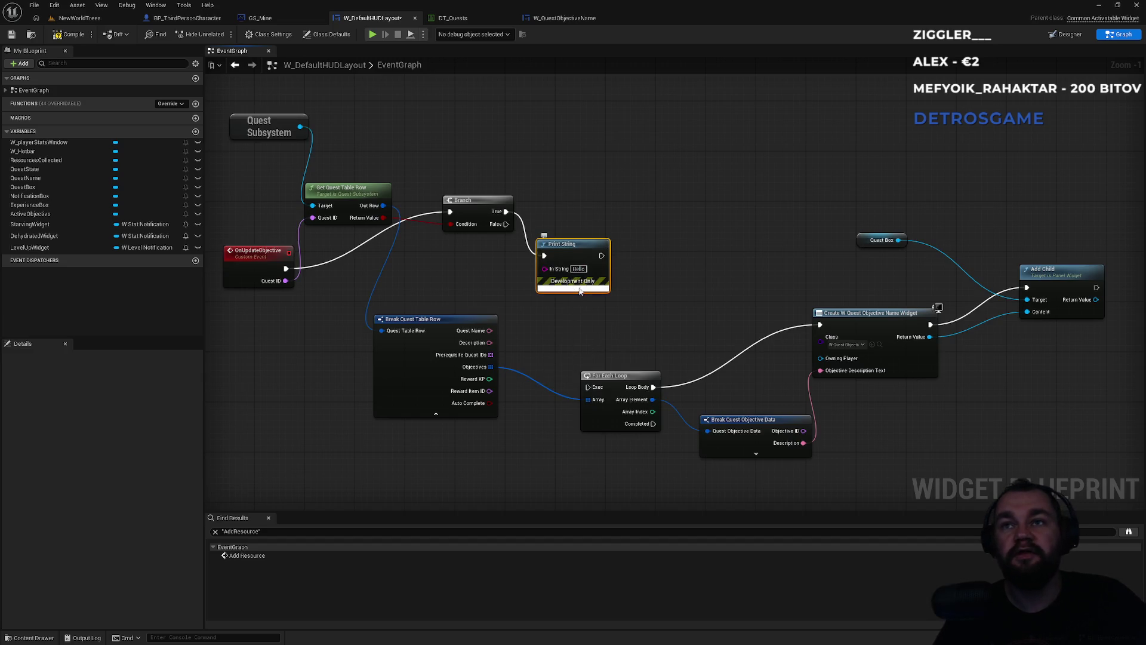
click(574, 285)
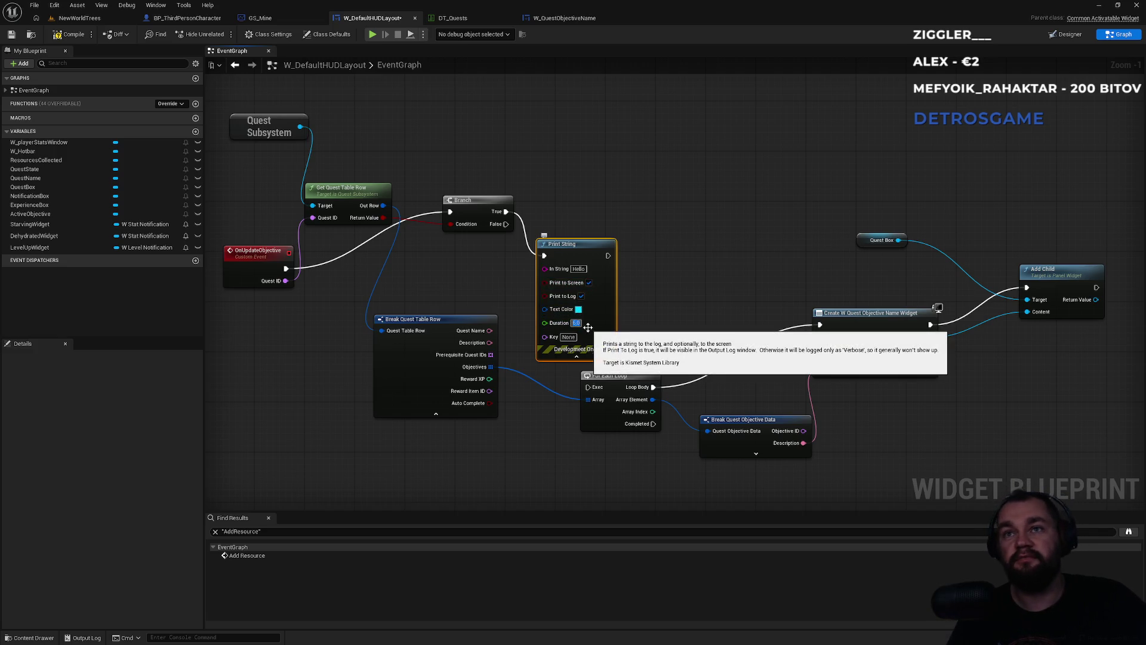
click(578, 268)
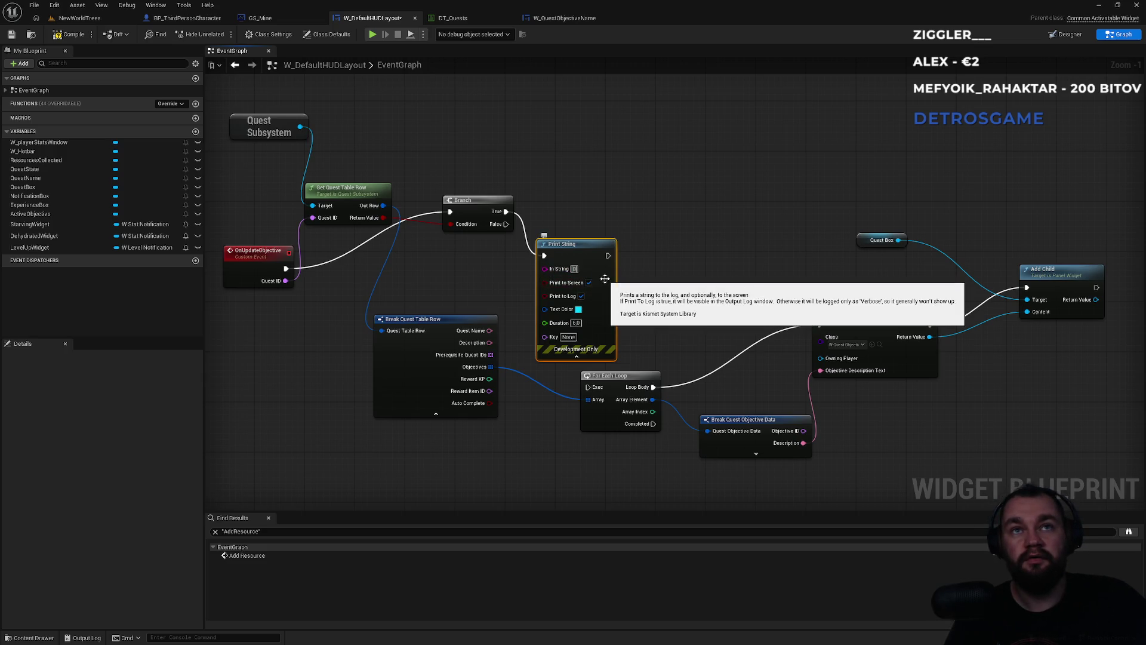
text(Objective)
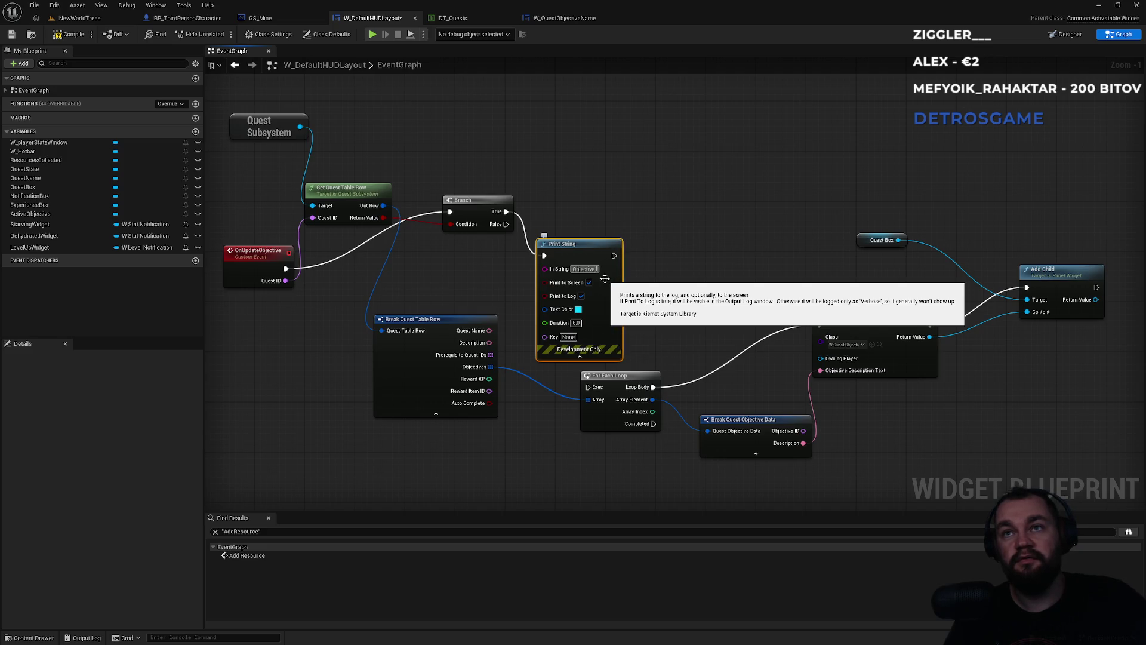
text( loaded)
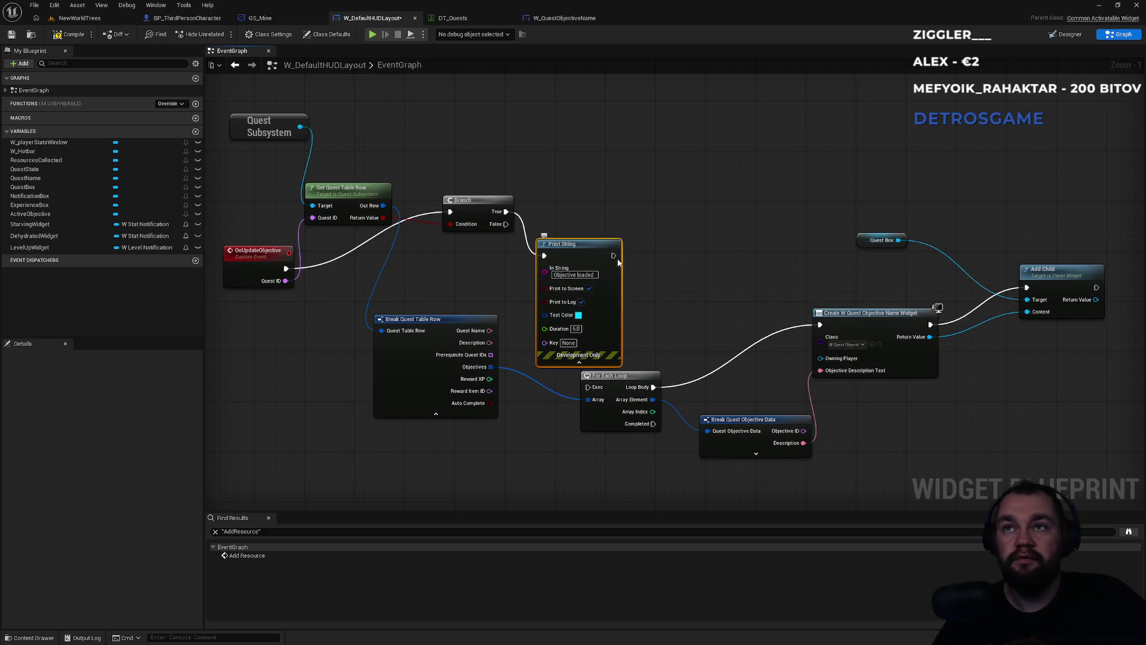
drag(613, 256, 587, 386)
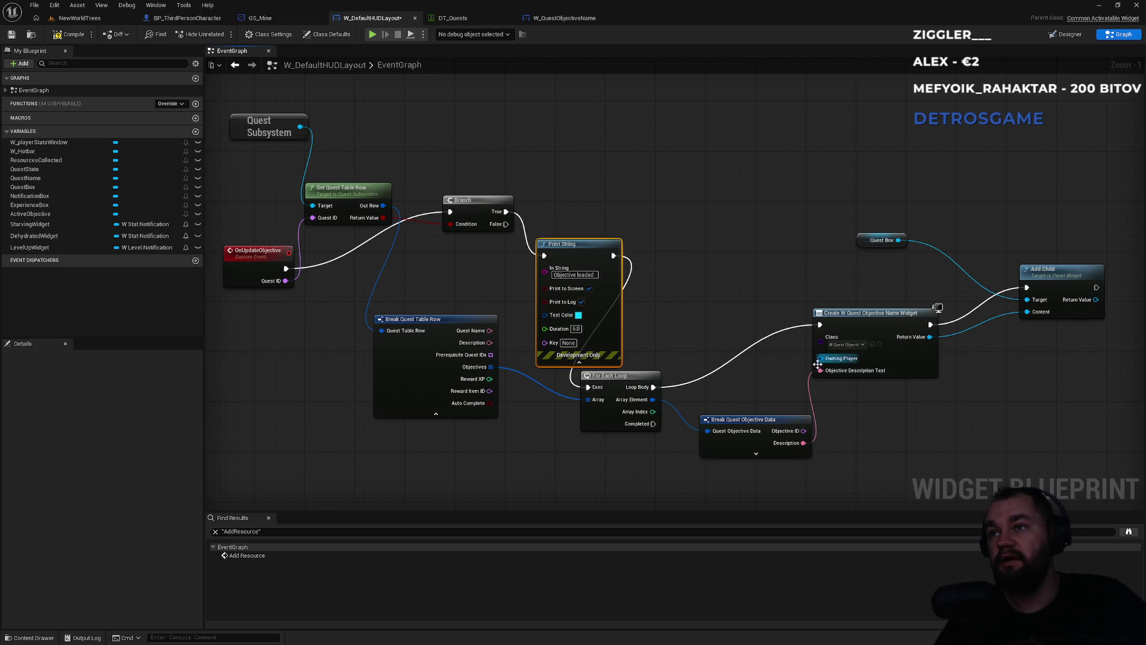
click(792, 280)
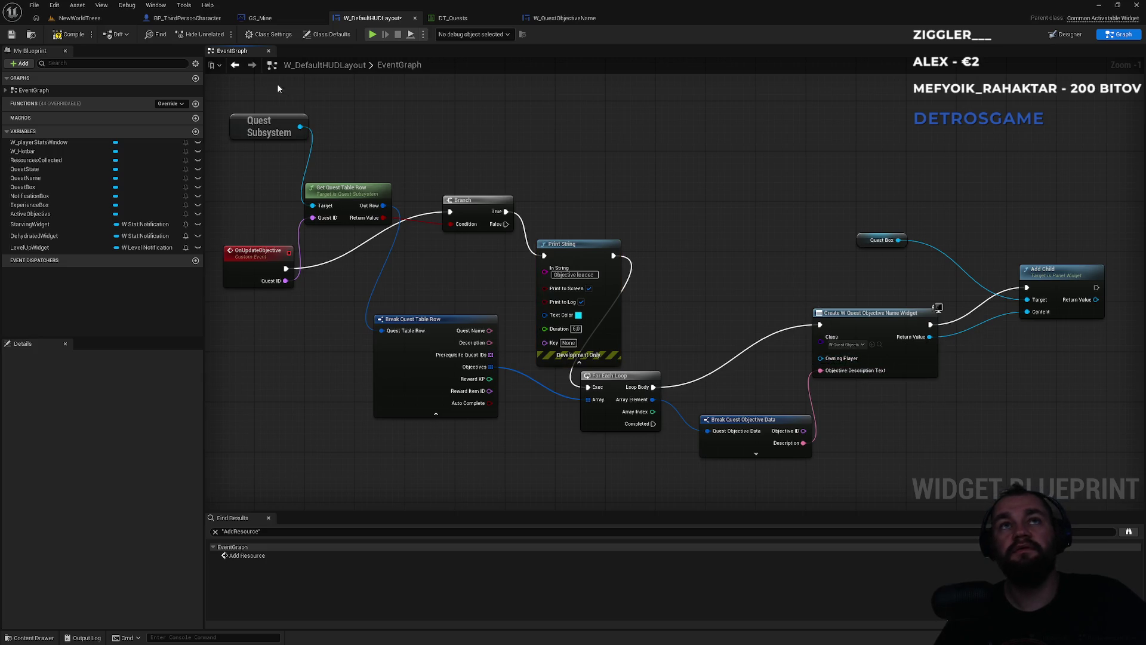
drag(731, 120, 863, 294)
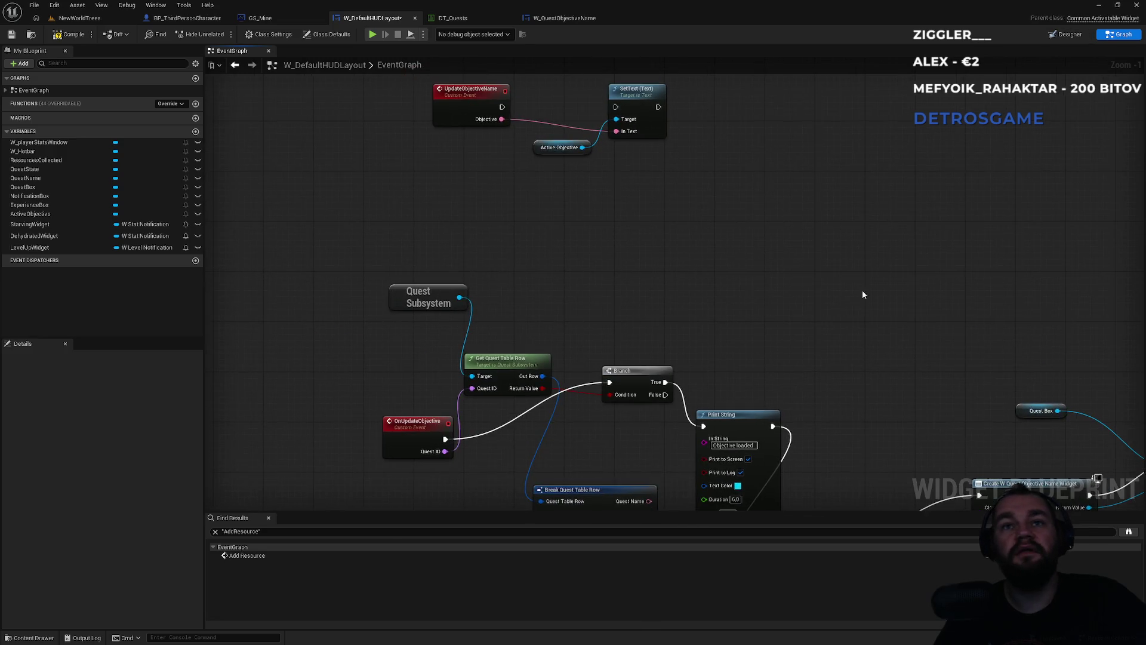
Compile the W_DefaultHUDLayout blueprint, then bring the NewWorldTrees level tab to the front
click(428, 432)
drag(535, 242, 451, 497)
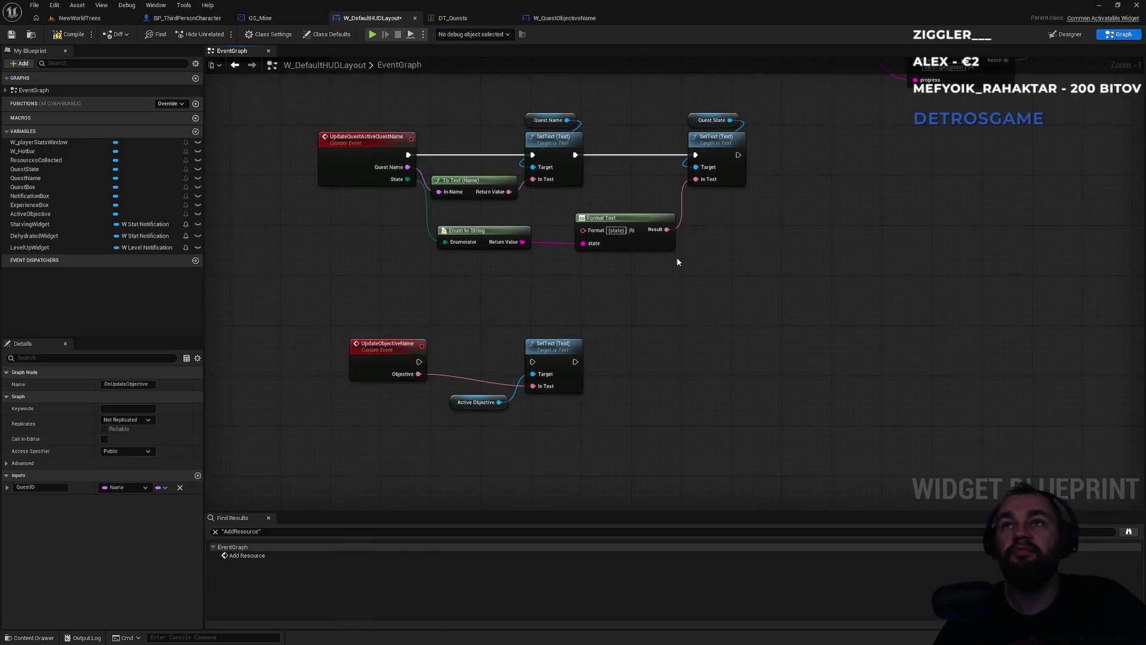
scroll(677, 261, down, 4)
scroll(711, 289, up, 6)
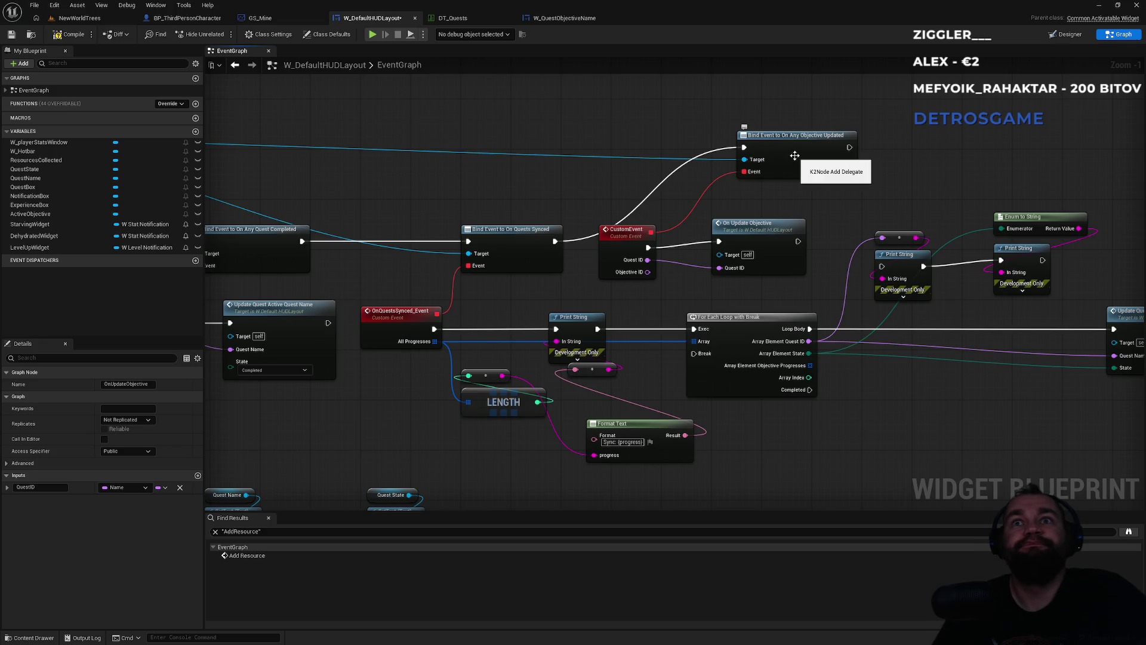
drag(557, 200, 575, 188)
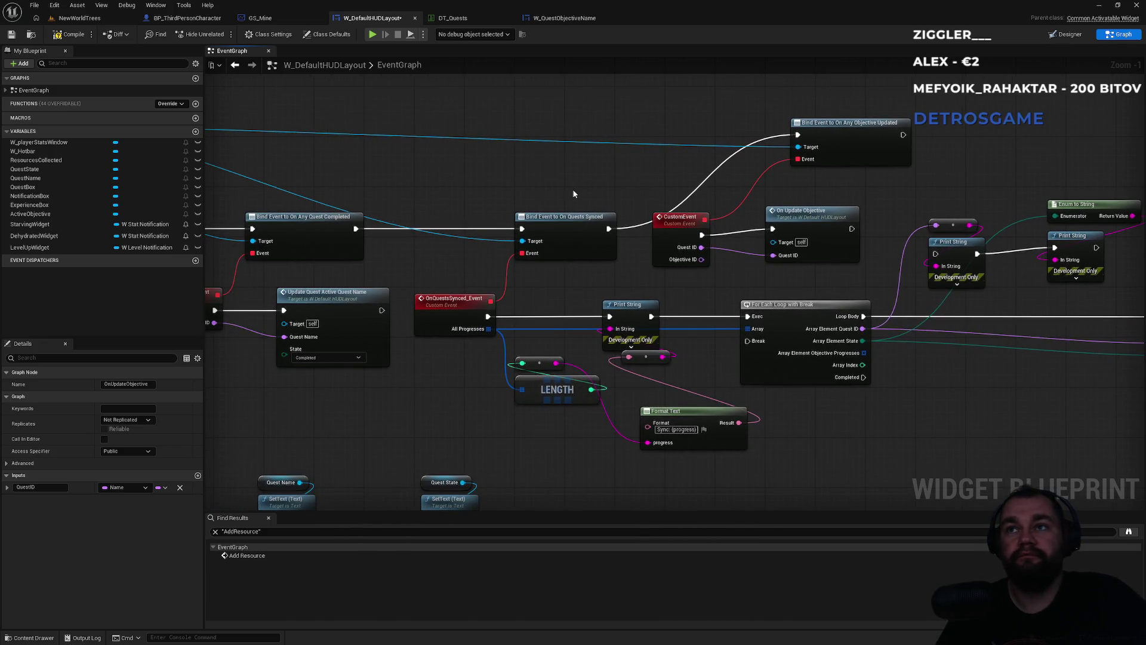
click(72, 36)
click(79, 18)
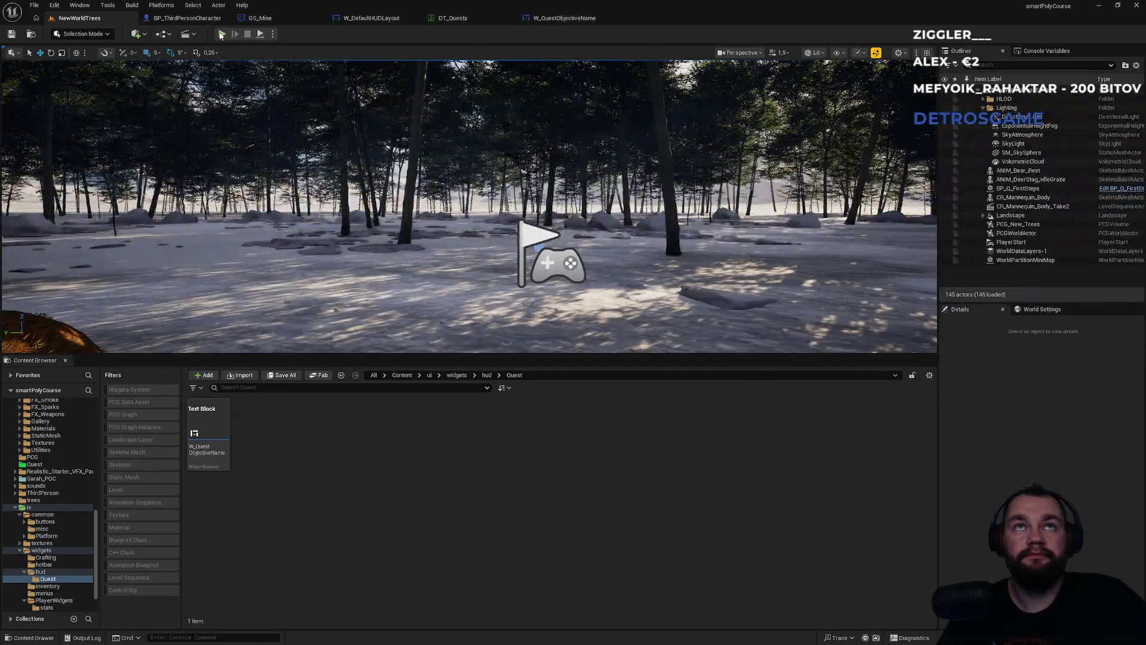
Return to the NewWorldTrees level and start a Play-in-Editor session
click(591, 17)
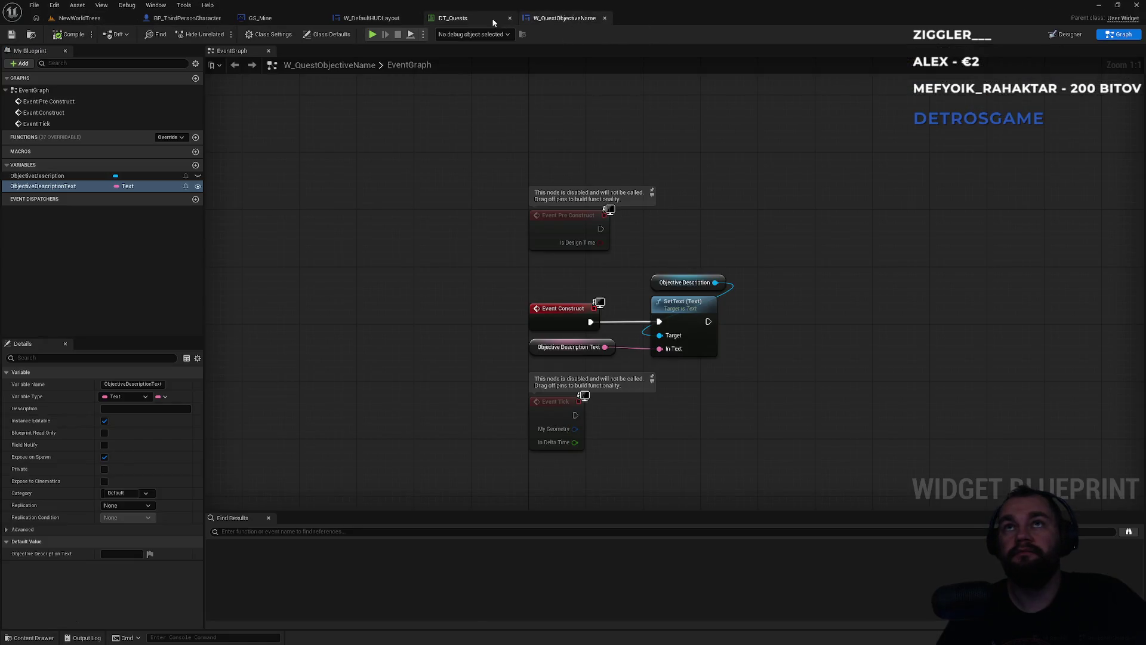
click(348, 15)
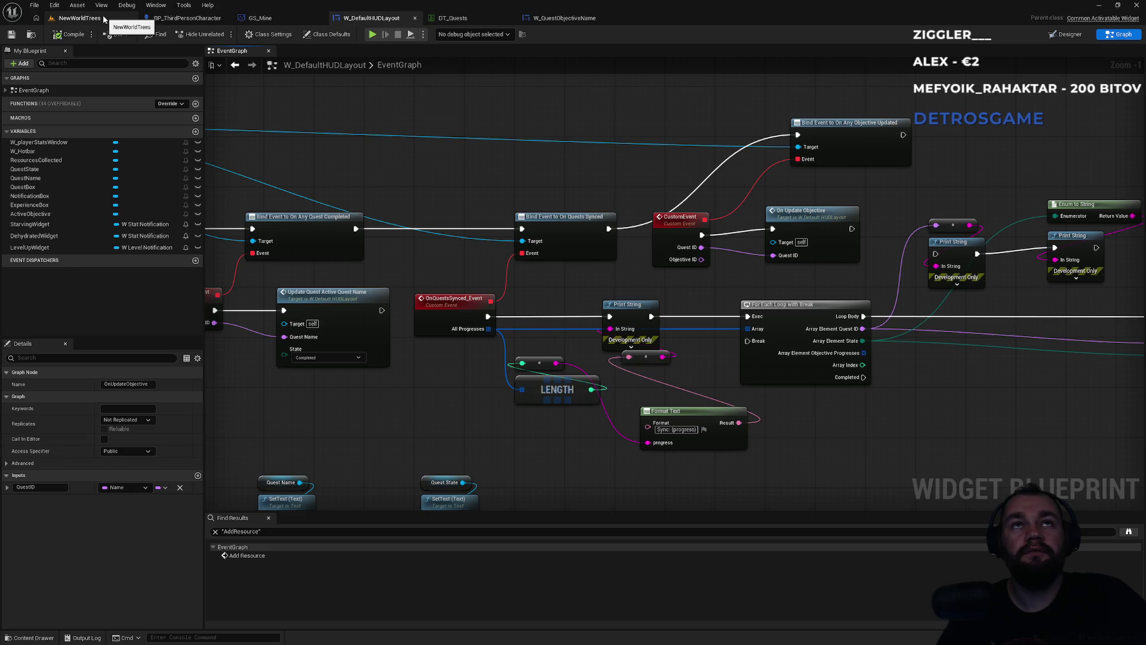
click(104, 20)
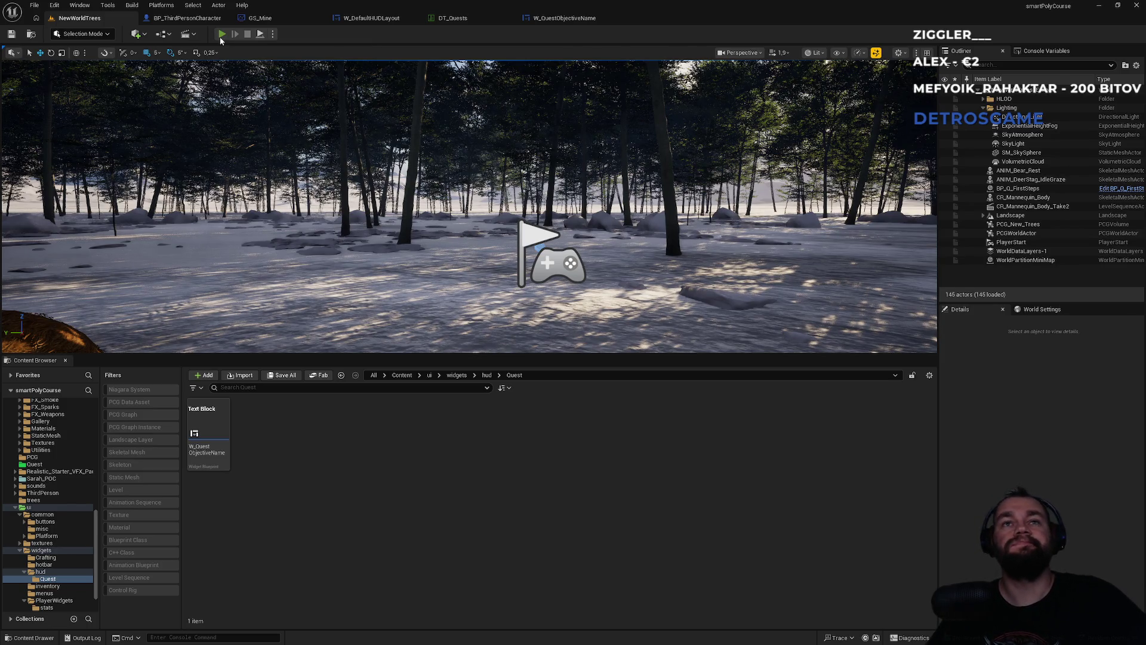
click(222, 34)
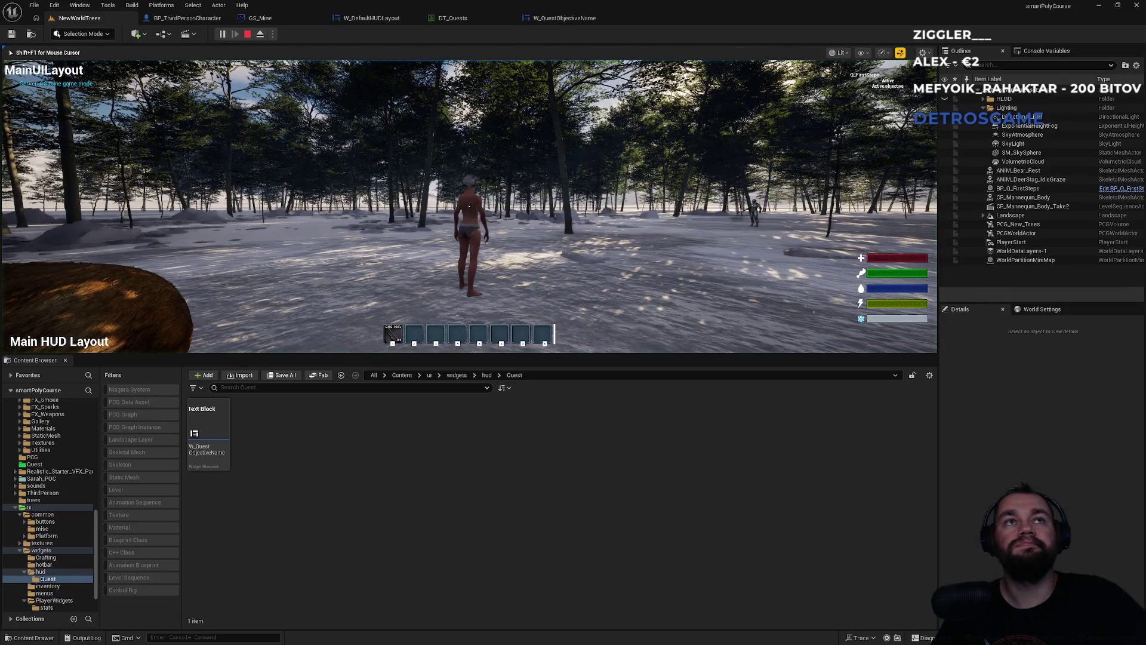
key(super)
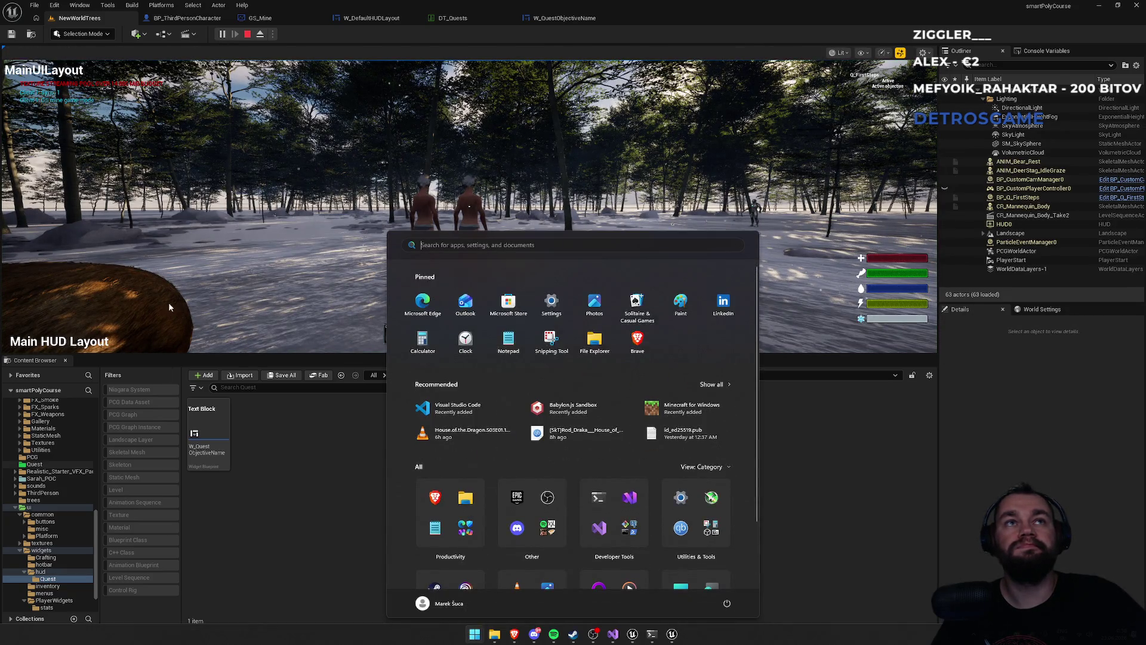
key(super)
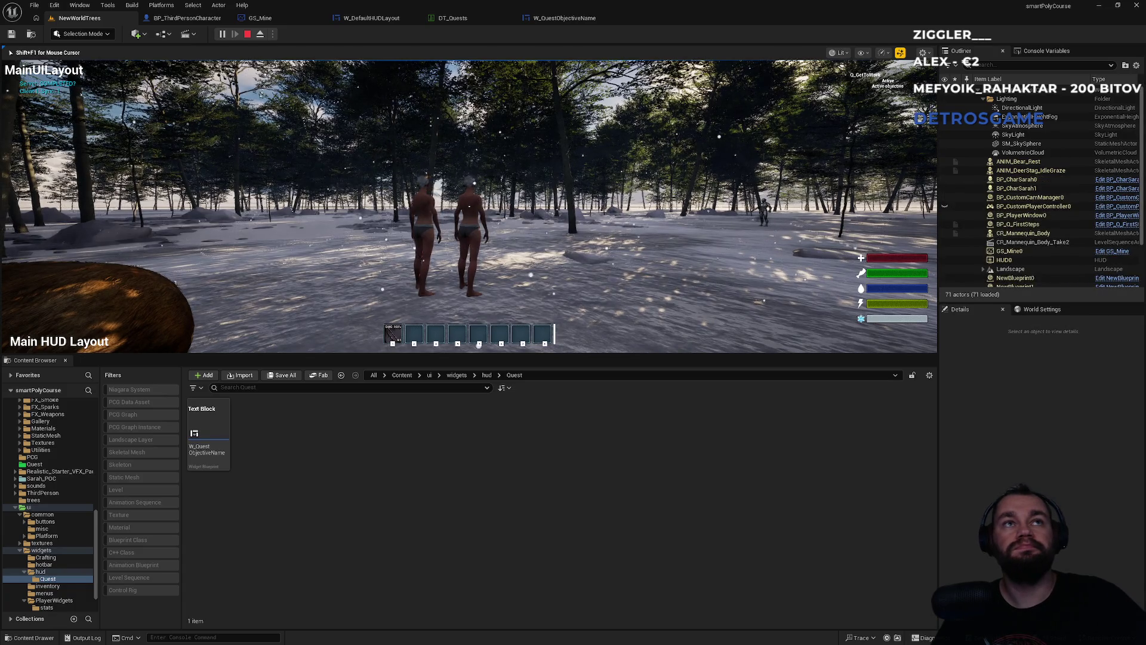
In fullscreen, chop two trees for wood, then leave fullscreen and stop the session
key(F11)
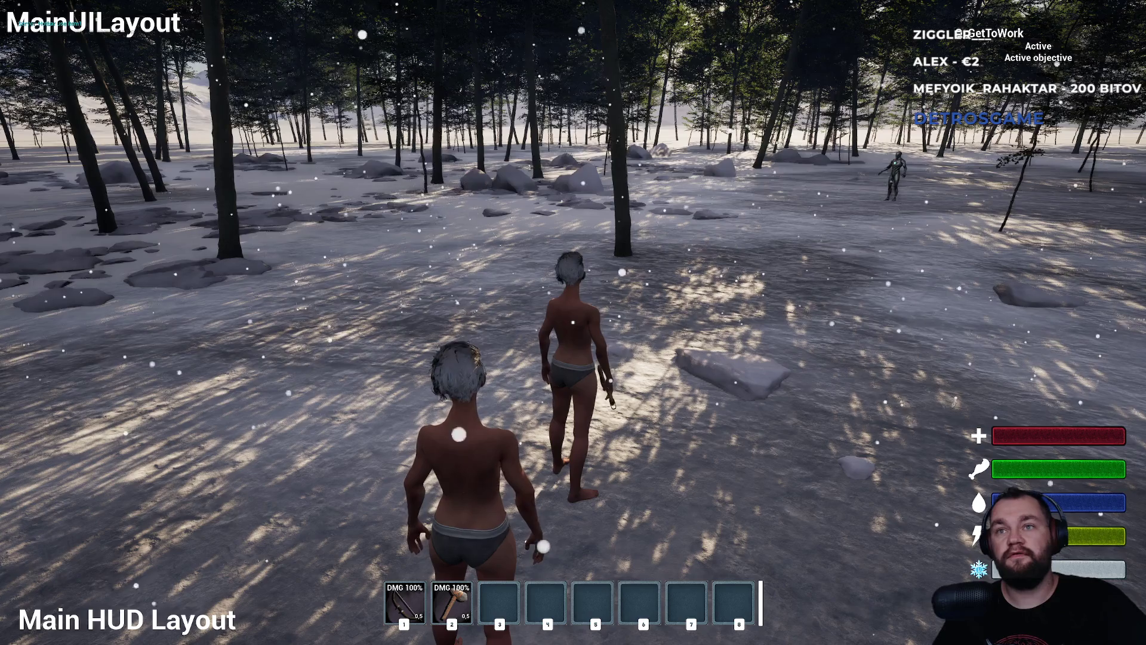
key(w)
key(1)
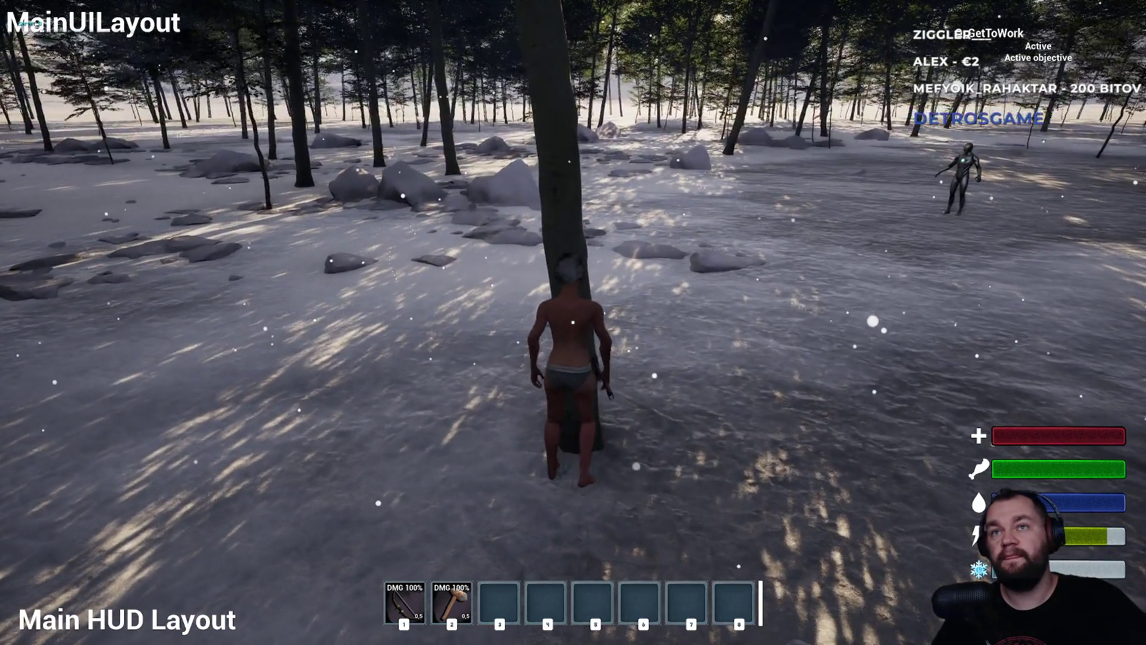
click(573, 322)
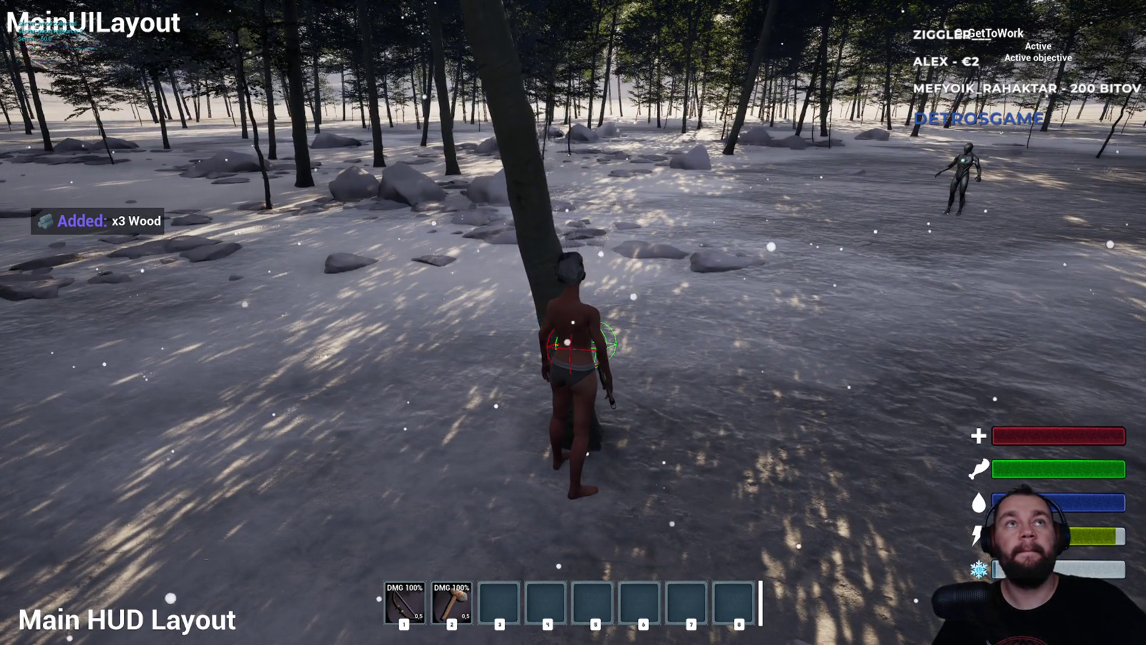
key(w)
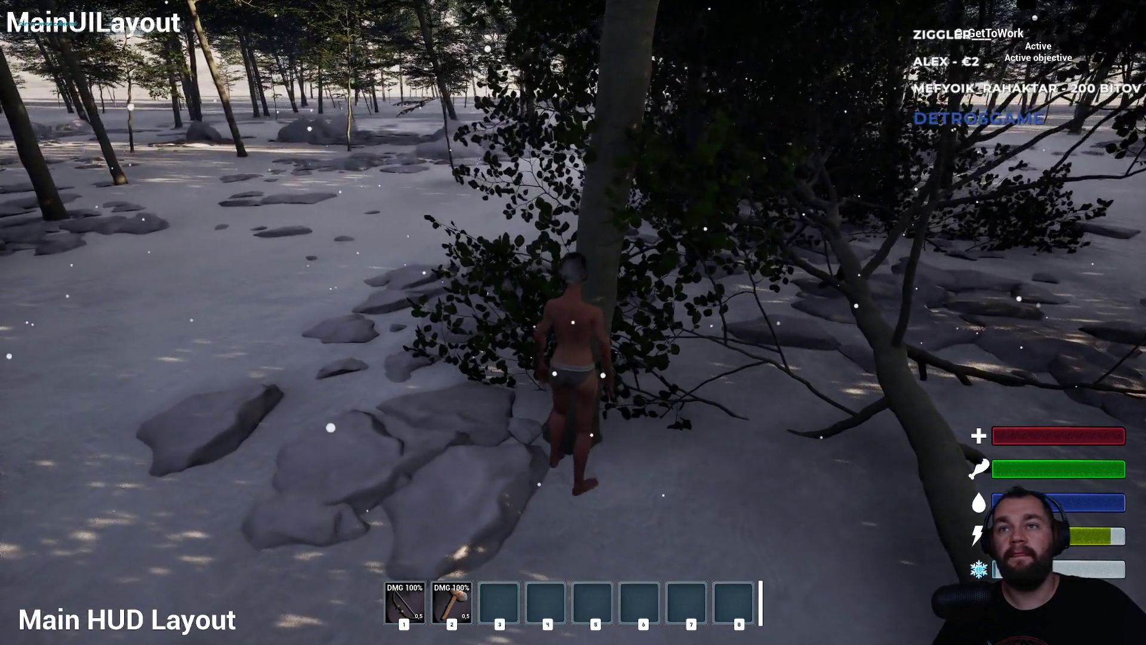
click(573, 323)
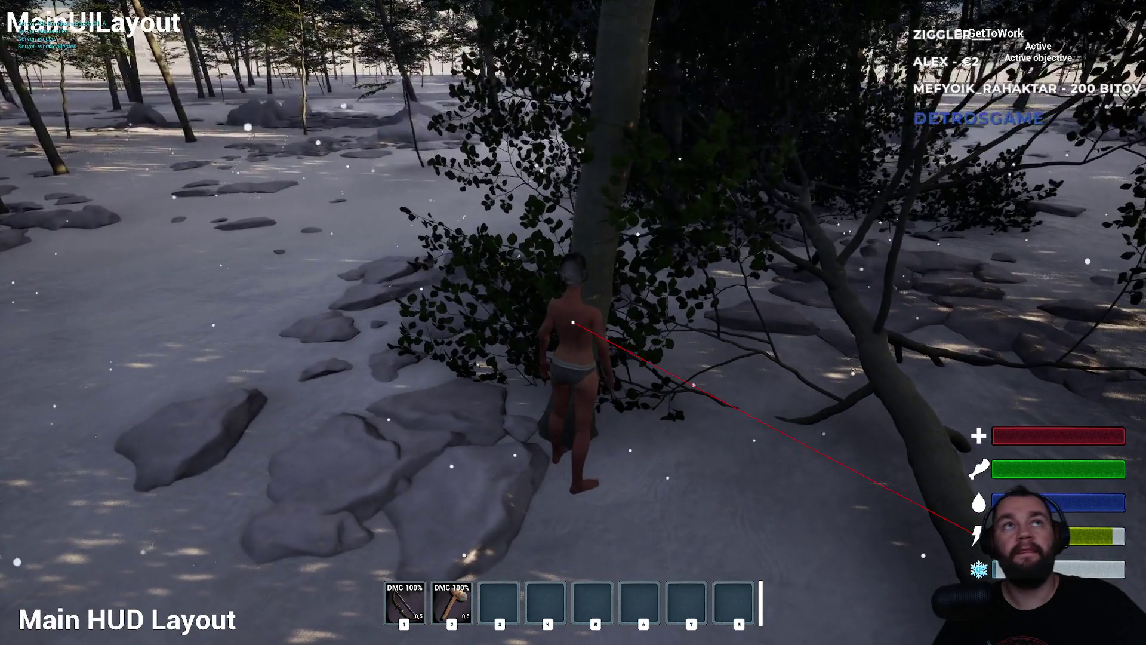
click(572, 322)
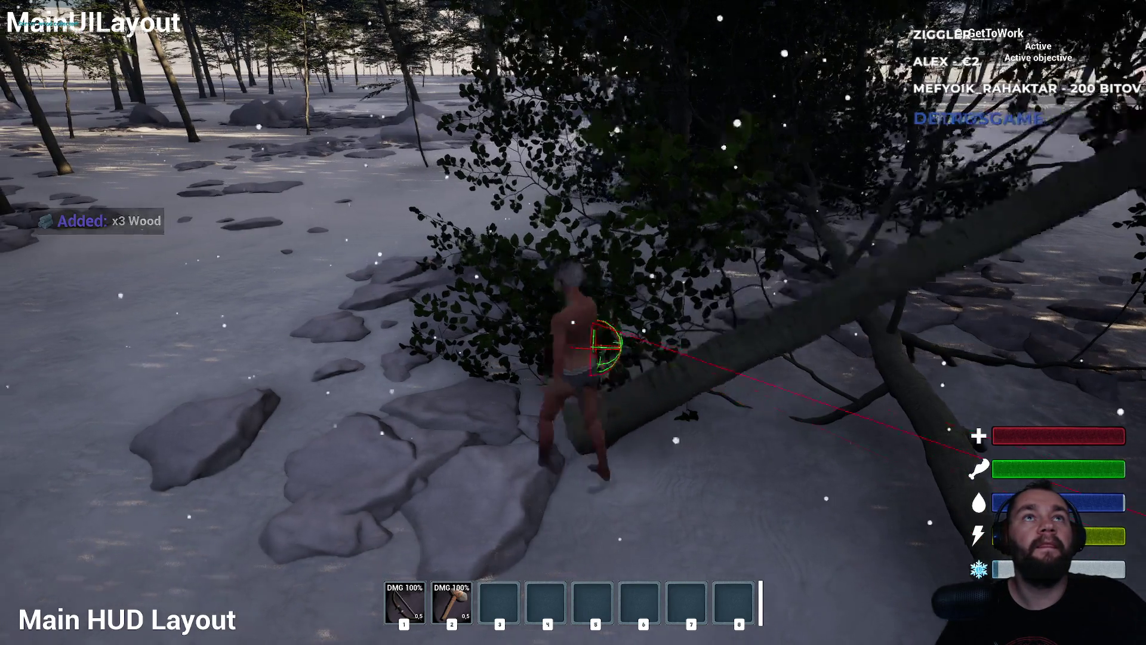
key(a)
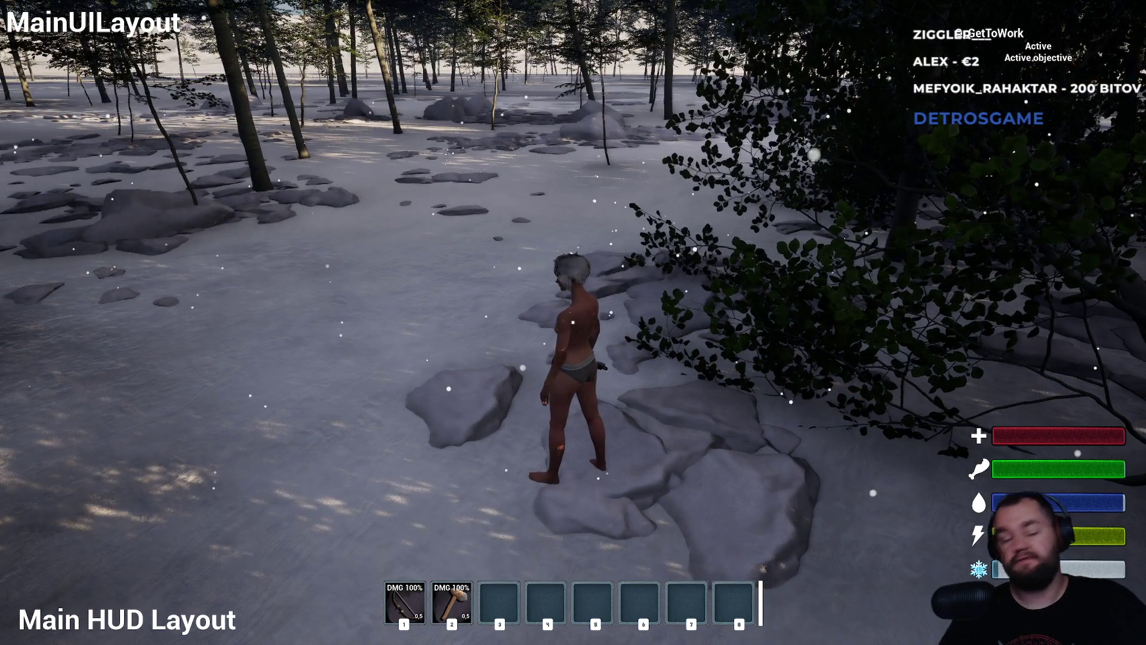
key(F11)
key(Escape)
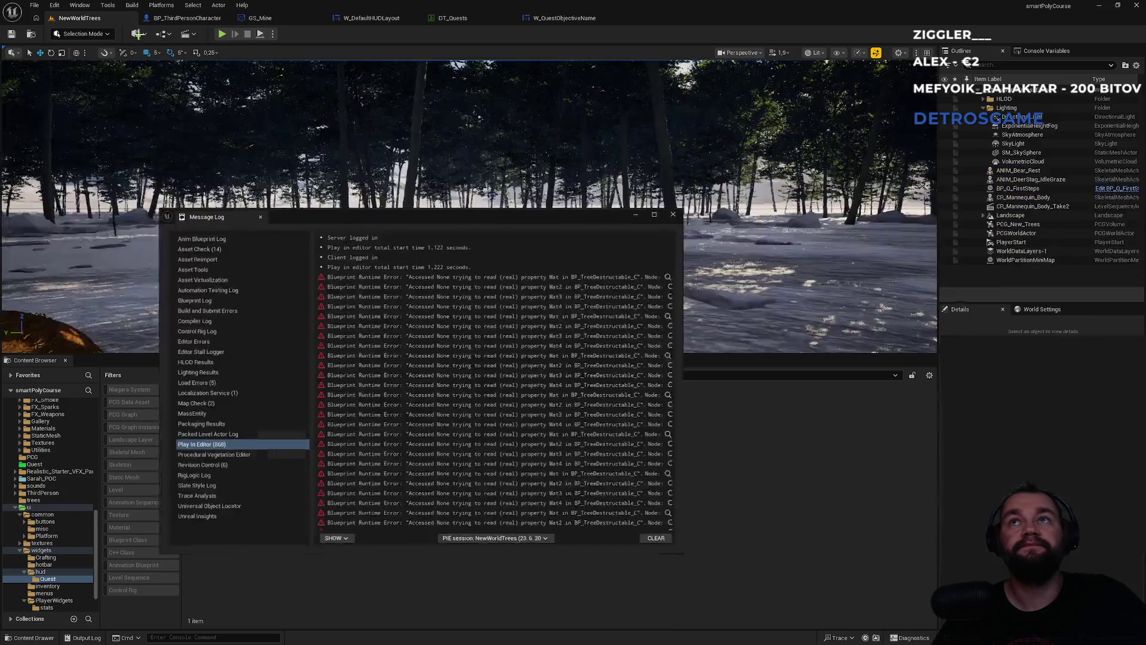
Close the Message Log and look over the GS_Mine and BP_ThirdPersonCharacter graphs
mouse_move(669, 251)
mouse_down()
mouse_move(652, 481)
mouse_move(669, 519)
mouse_up()
click(674, 214)
click(367, 17)
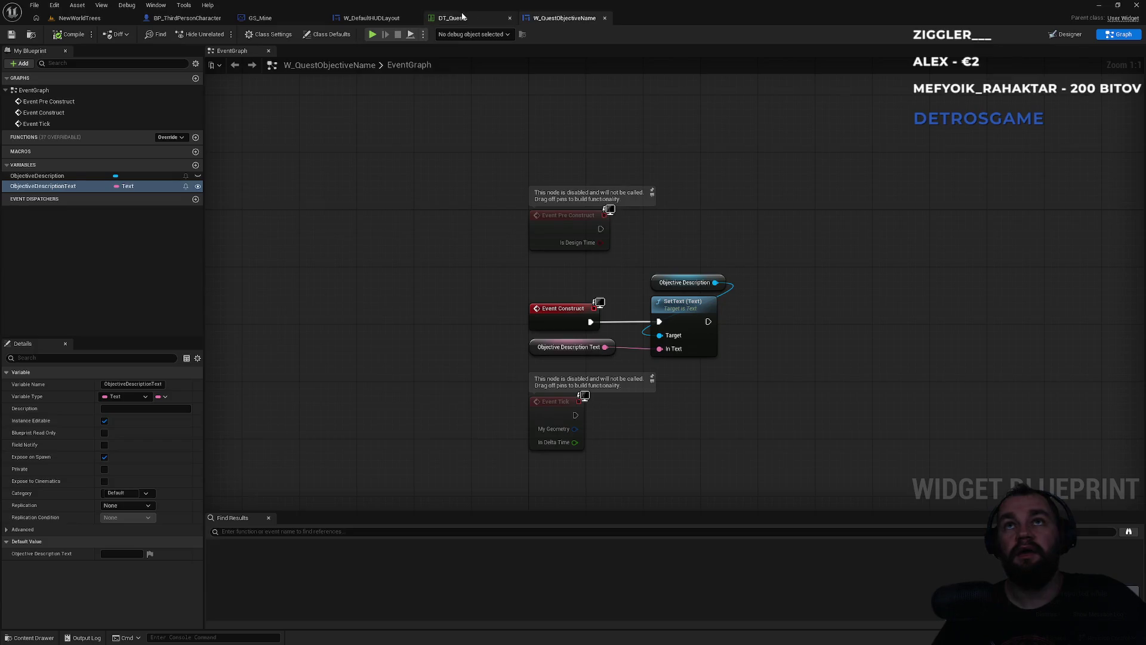
click(260, 18)
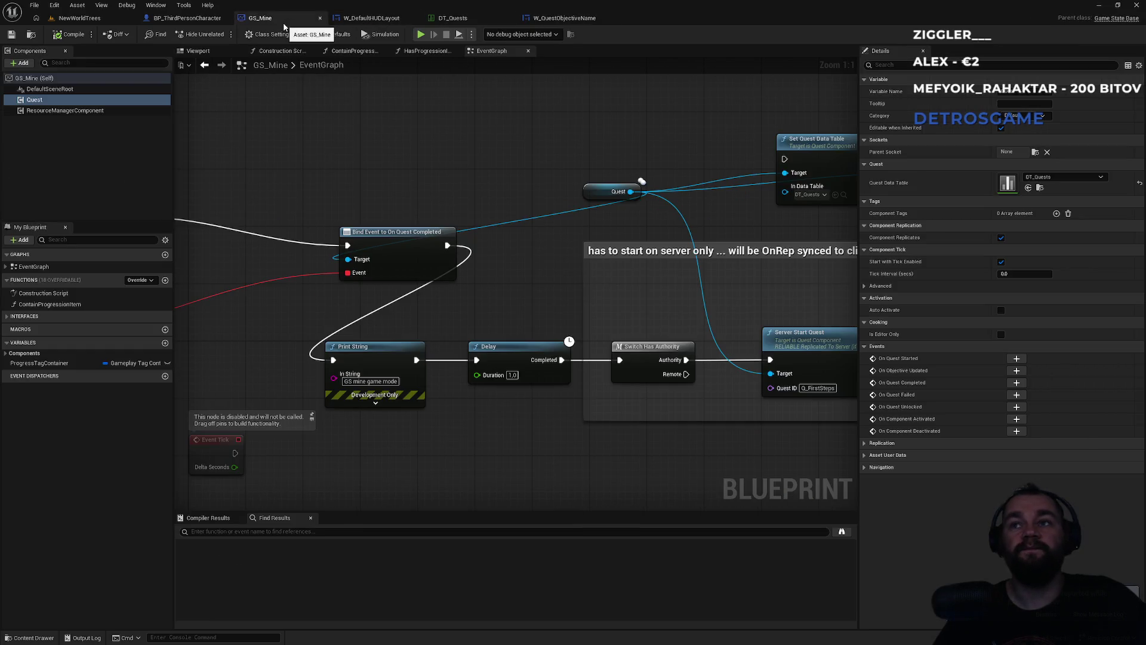
click(175, 20)
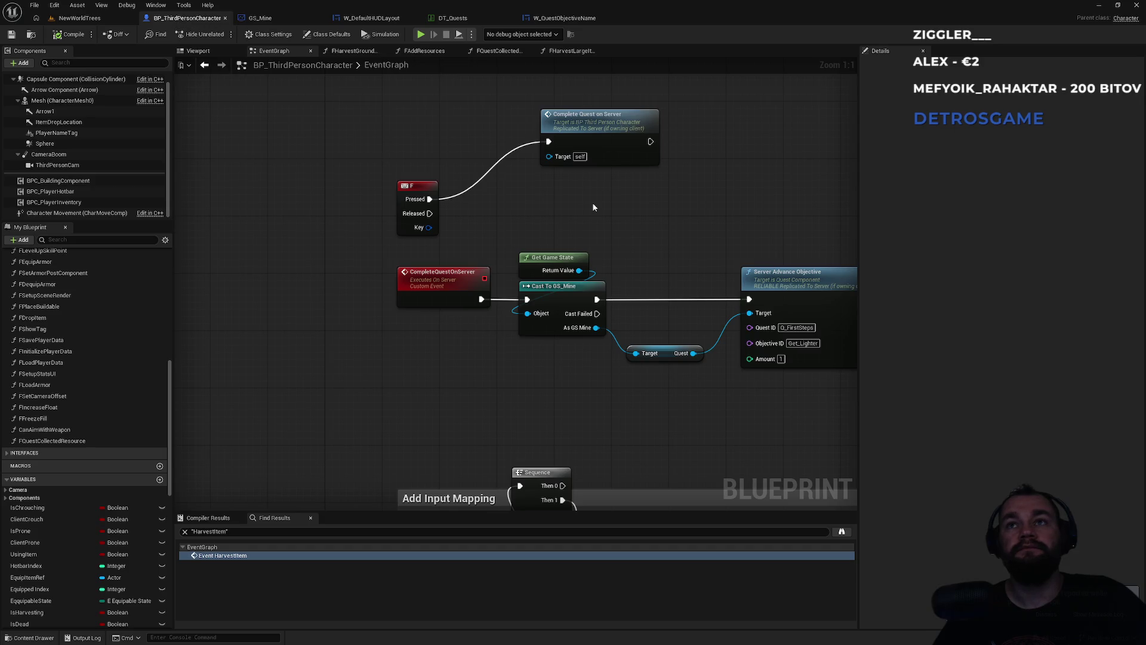
drag(602, 231, 322, 230)
scroll(322, 230, down, 5)
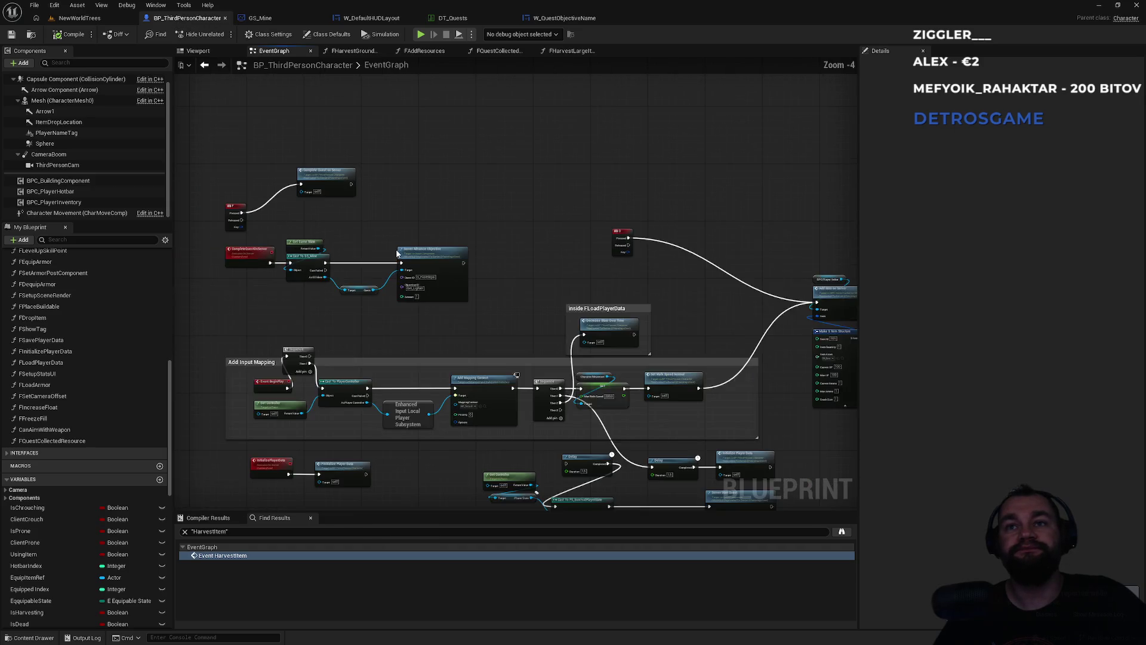
scroll(594, 283, up, 2)
Back in W_DefaultHUDLayout, jump from the On Update Objective call to its event definition
click(385, 20)
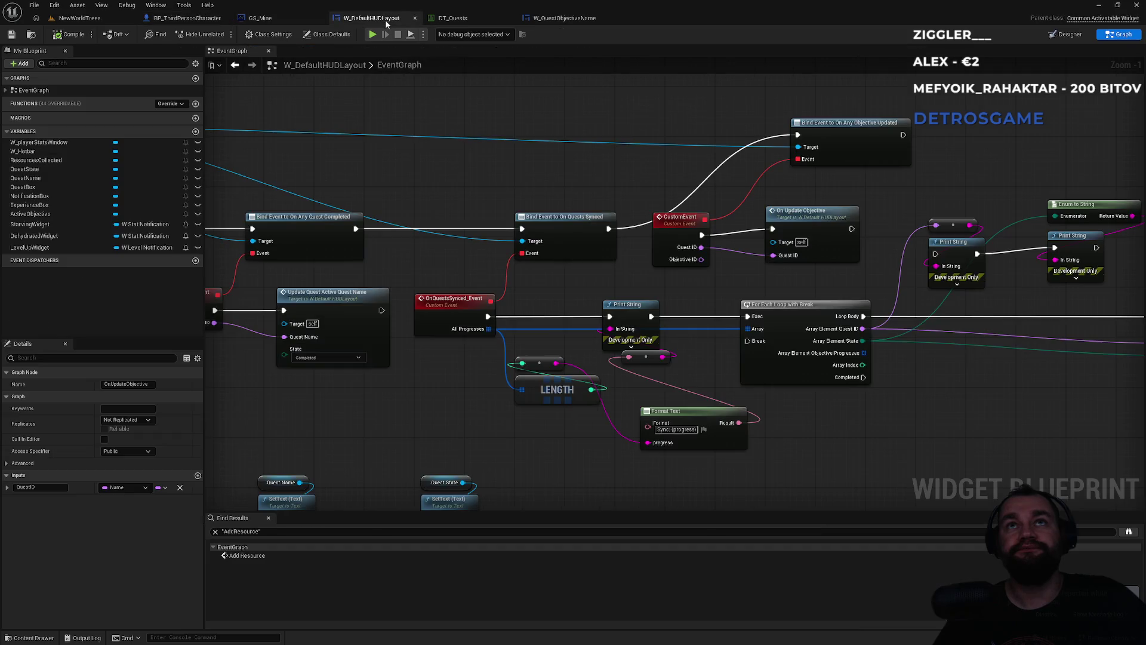
click(847, 128)
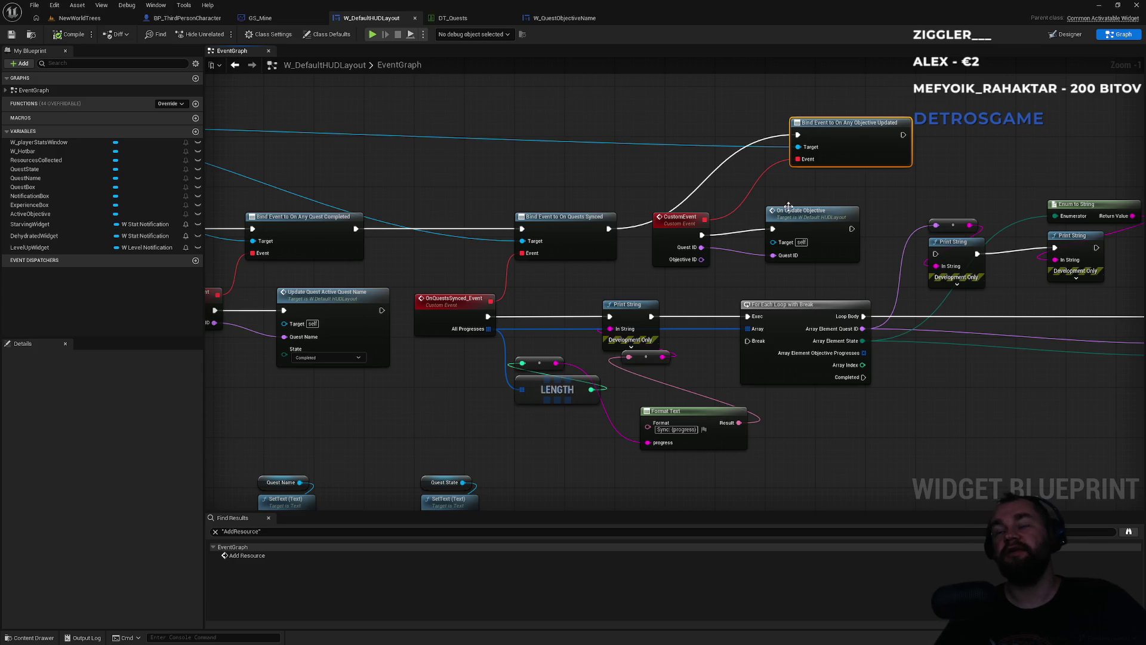
click(678, 234)
click(805, 232)
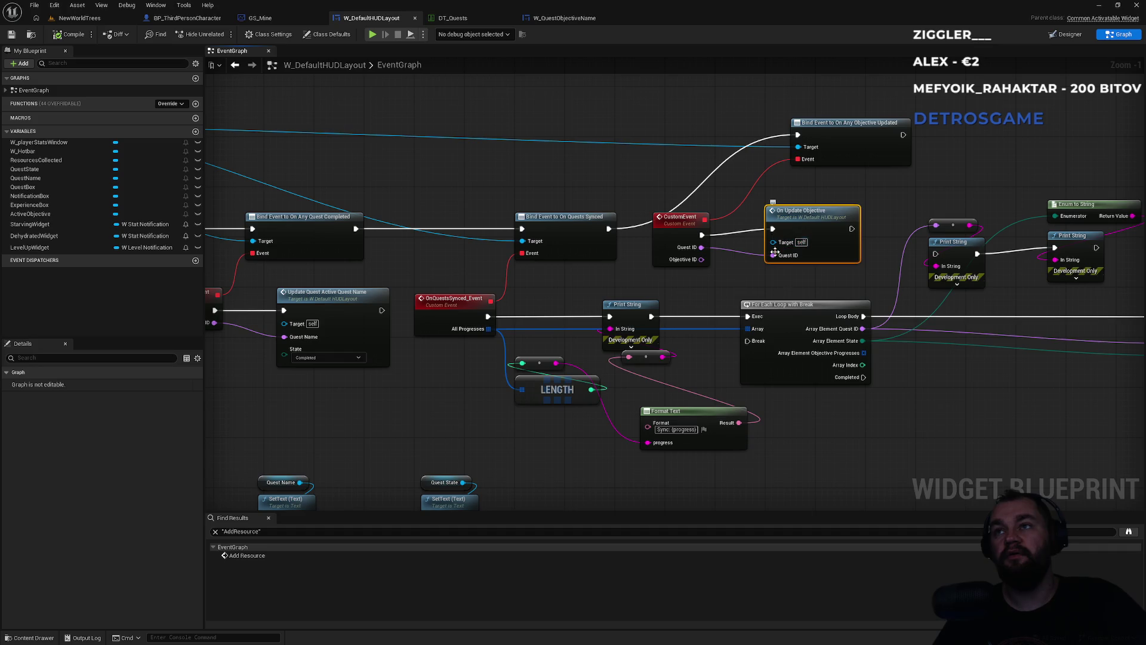
double_click(816, 237)
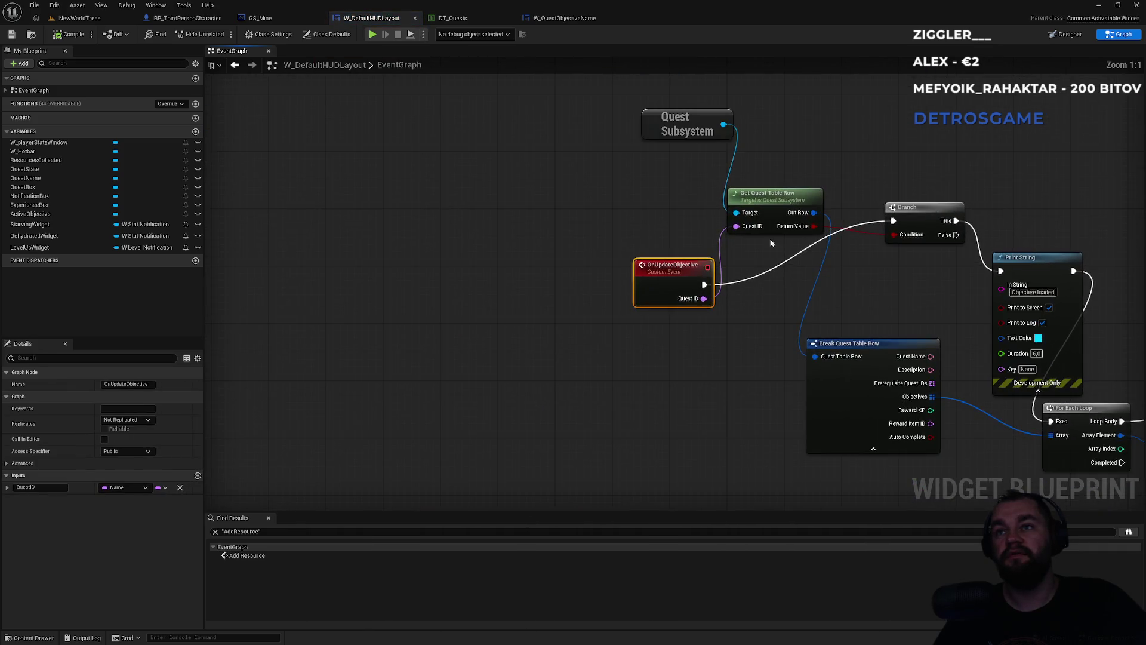
Rearrange the OnUpdateObjective event and the 'Objective loaded' print beside the Branch
mouse_move(680, 269)
mouse_down()
mouse_move(626, 236)
mouse_move(629, 266)
mouse_move(601, 268)
mouse_move(630, 283)
mouse_move(600, 295)
mouse_move(618, 296)
mouse_up()
click(760, 202)
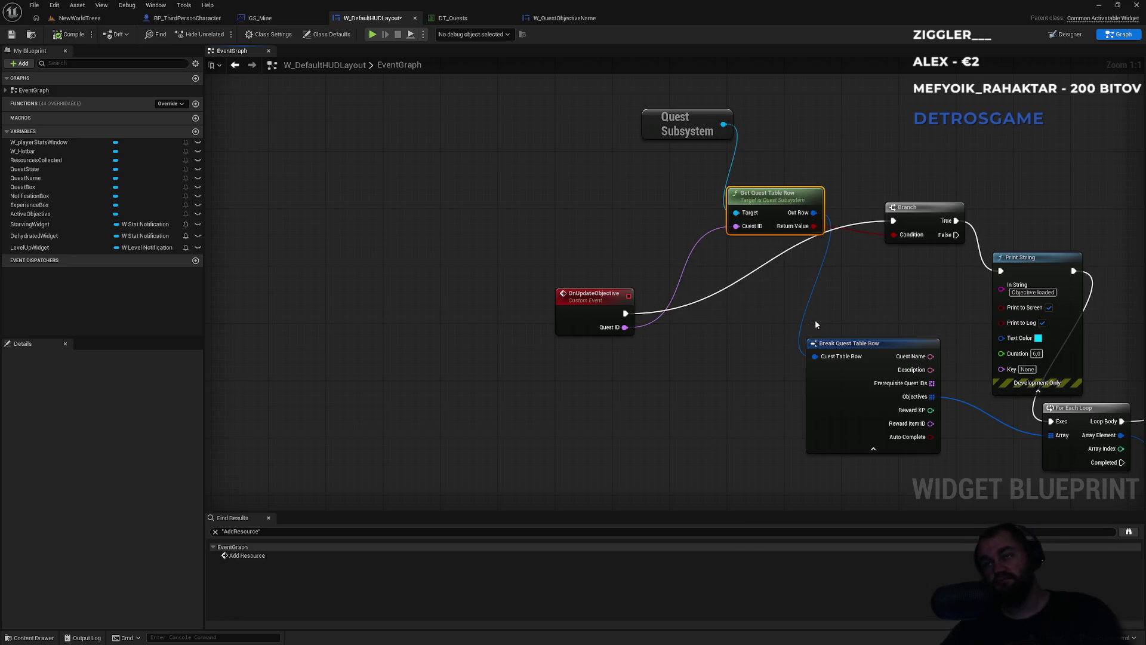
drag(865, 304, 615, 290)
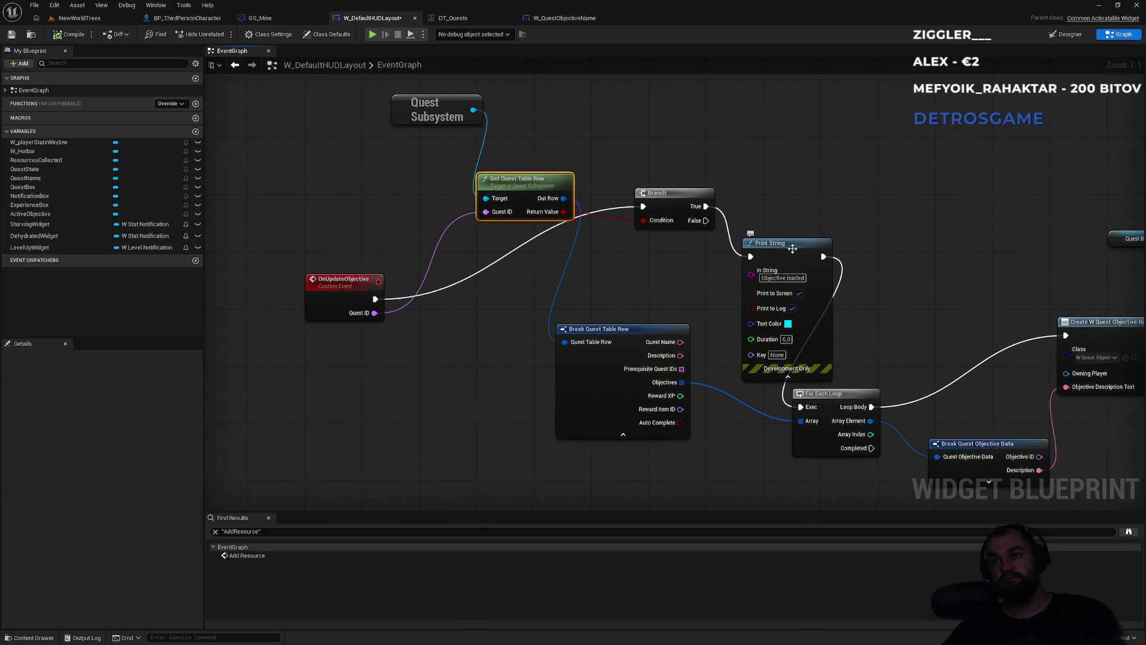
drag(792, 248, 907, 184)
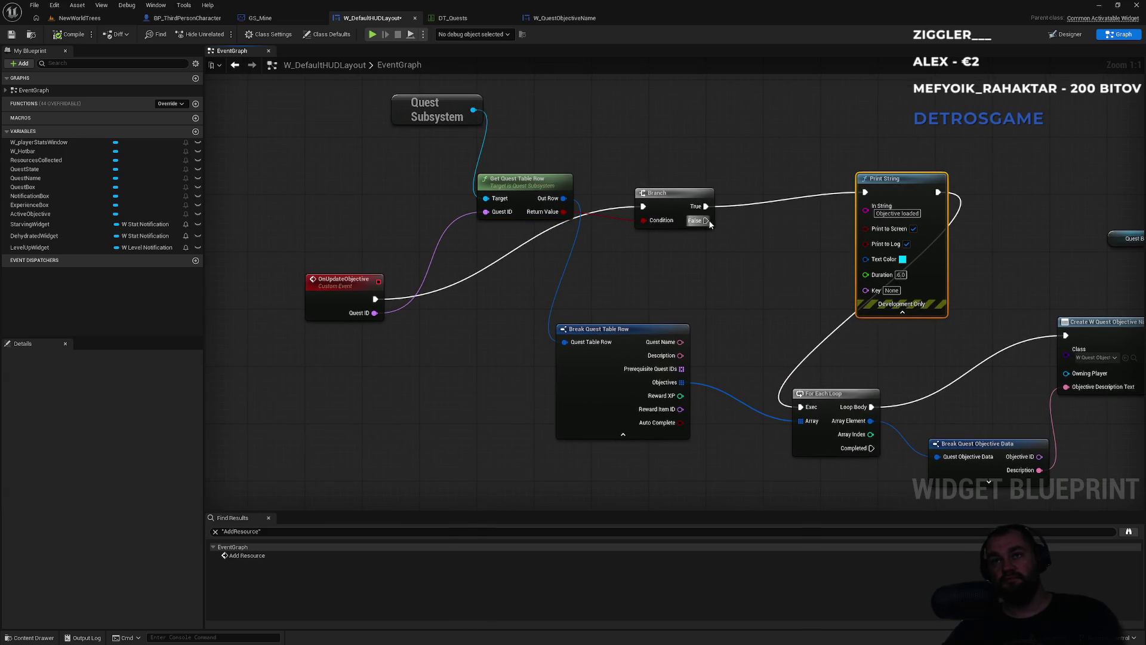
Add a False-path Print String saying 'Oh ohoh ohoh oh' for 6 seconds, then return to NewWorldTrees
drag(706, 220, 720, 290)
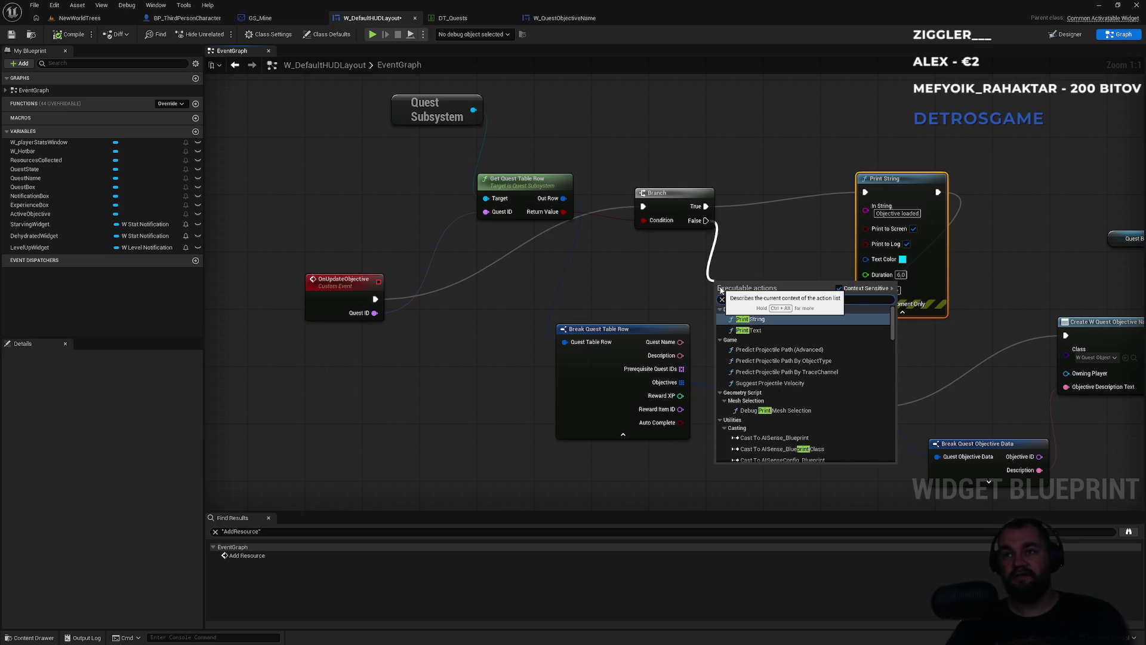
click(751, 341)
click(759, 314)
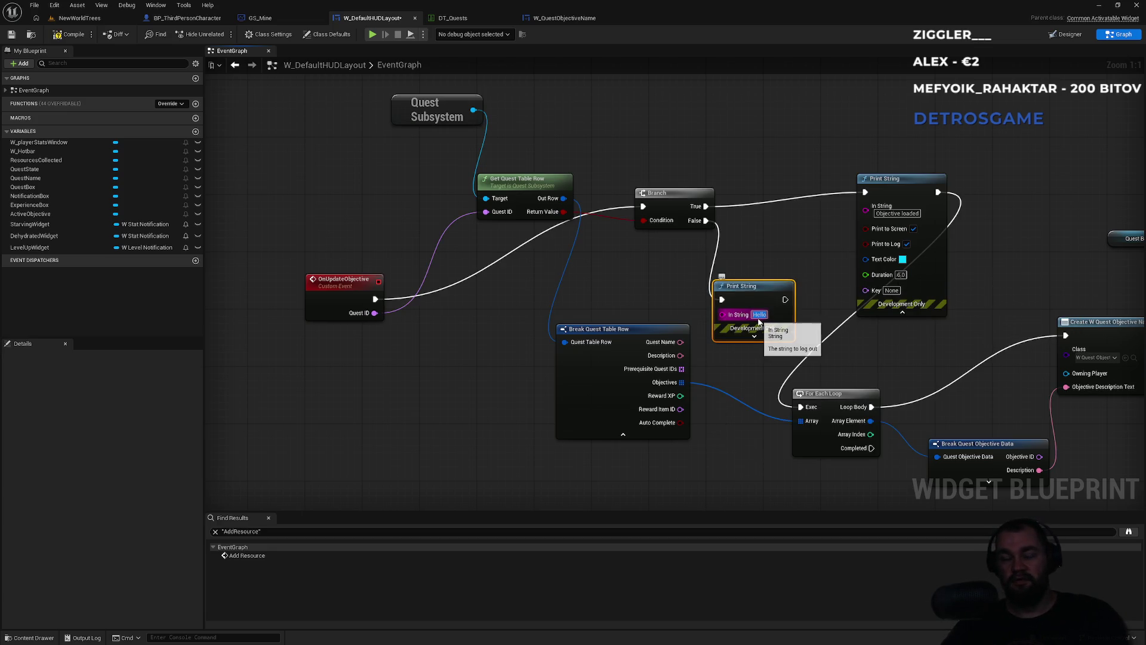
text(Oh ohoh ohoh oh)
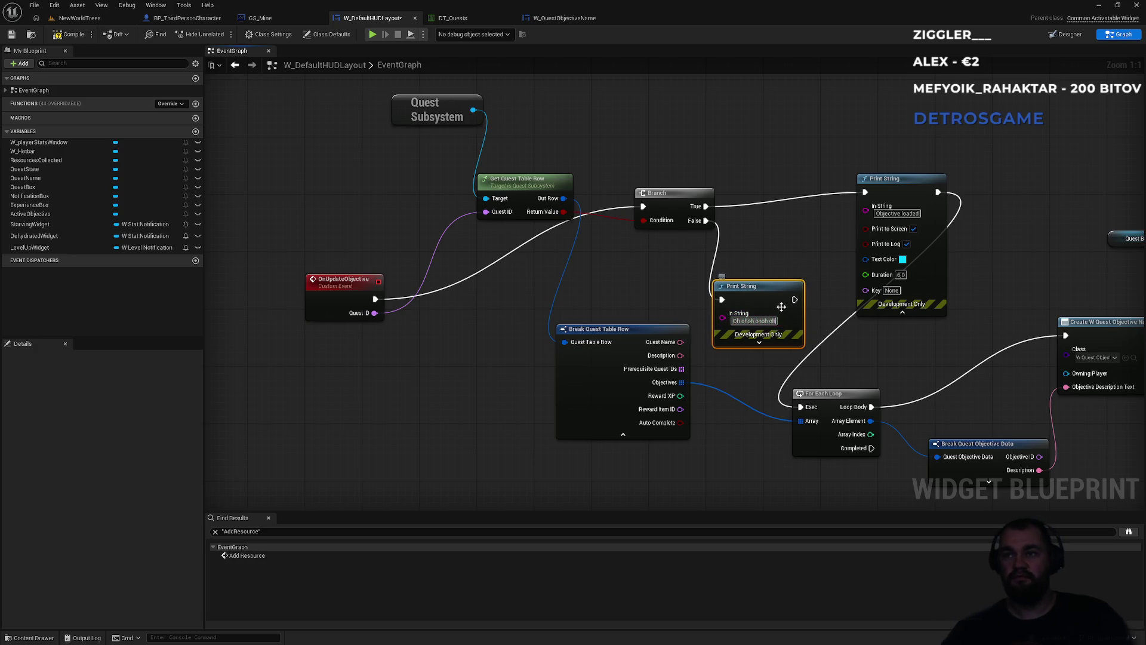
click(762, 343)
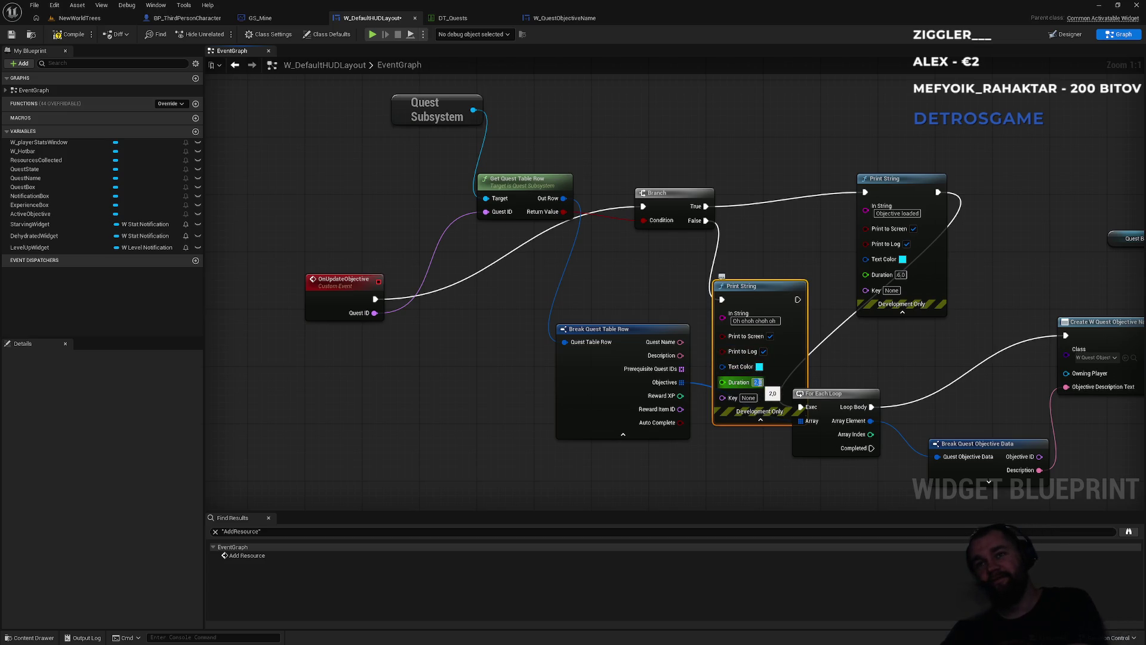
text(6)
key(Return)
click(94, 22)
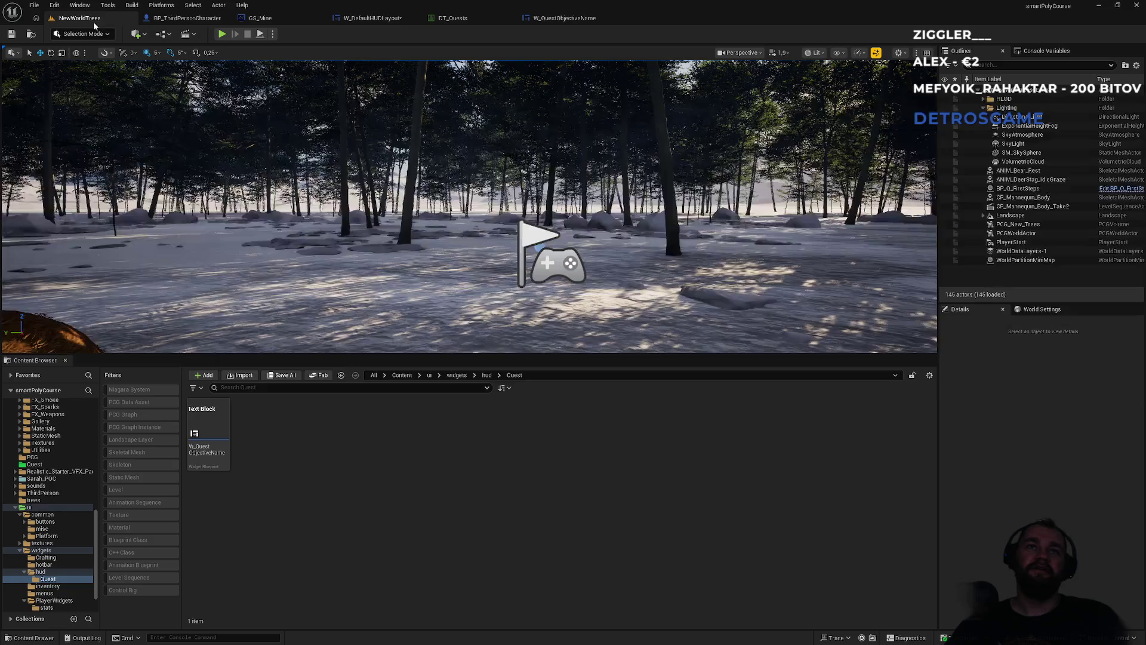
Playtest the level in fullscreen, walking the character forward, then exit fullscreen
click(222, 34)
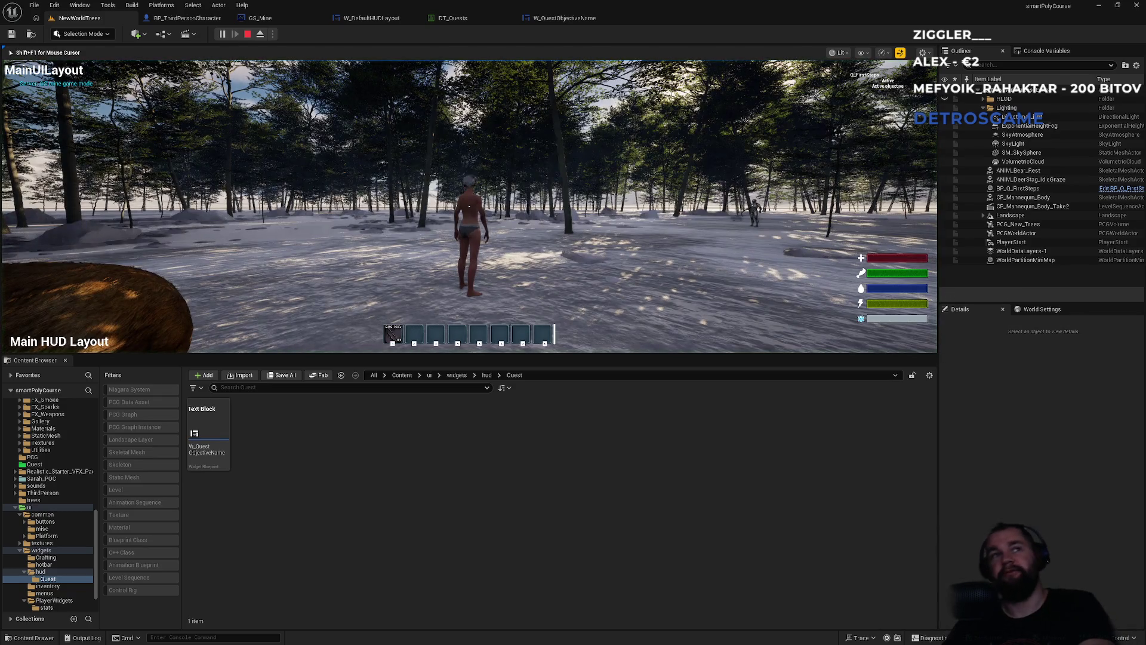
key(super)
key(F11)
key(super)
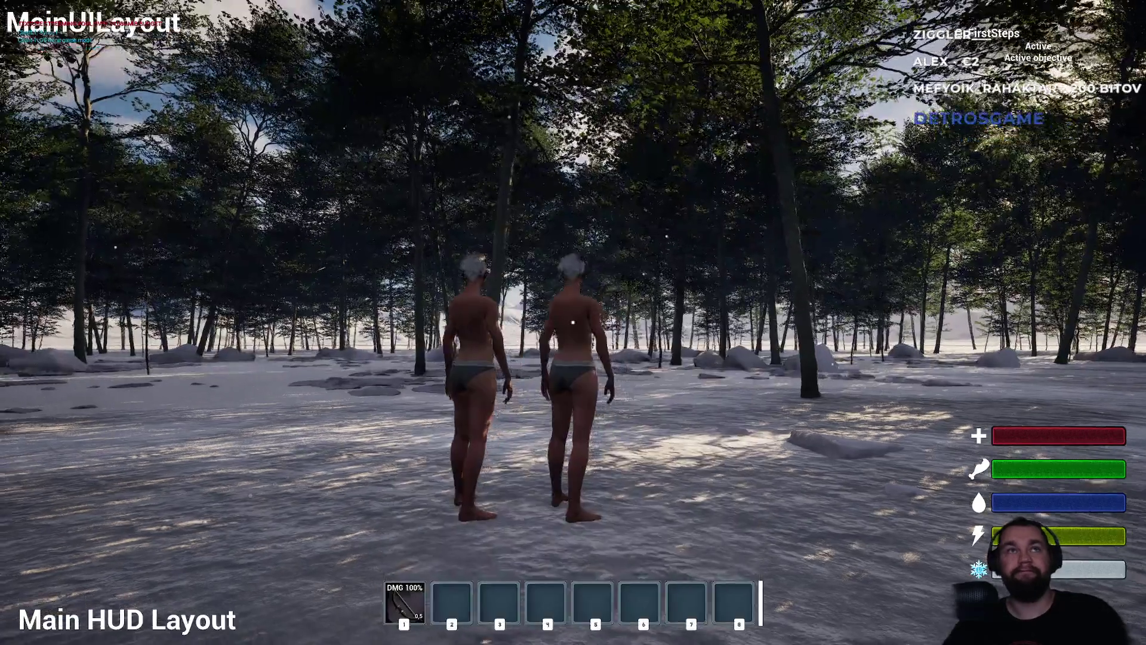
key(w)
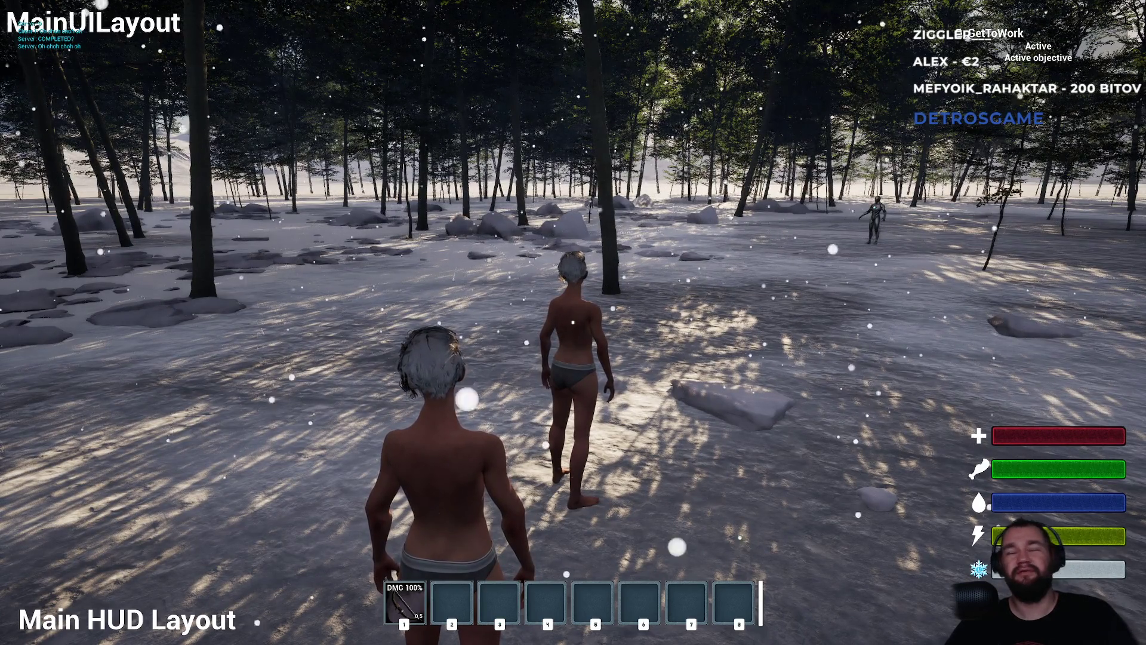
key(F11)
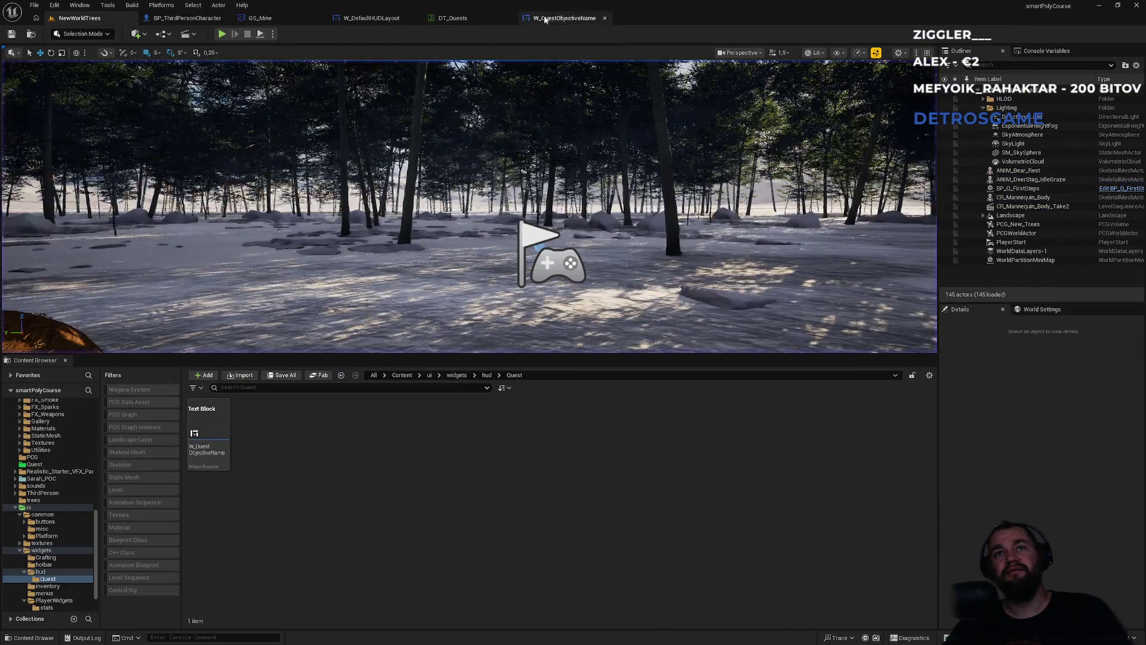
Check the W_QuestObjectiveName and DT_Quests tabs, then drag from Quest Subsystem in the HUD graph
click(537, 19)
click(457, 18)
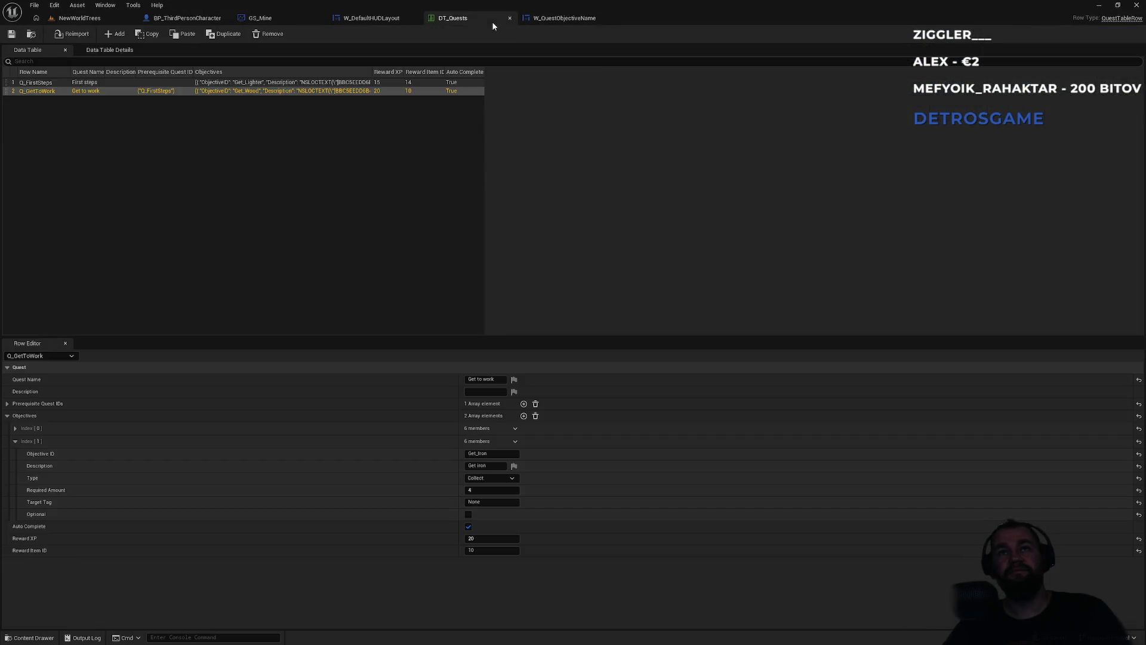
click(367, 19)
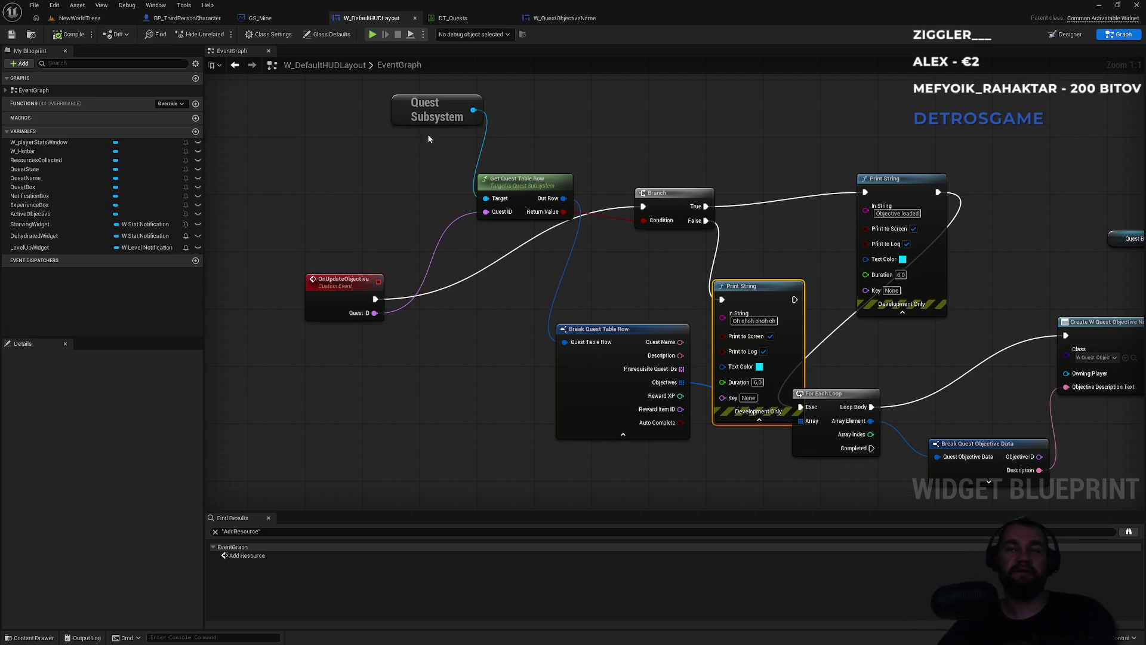
drag(472, 111, 538, 109)
Add Get Quest Component on the Quest Subsystem, with Get Owning Player as its Player Controller
text(componen)
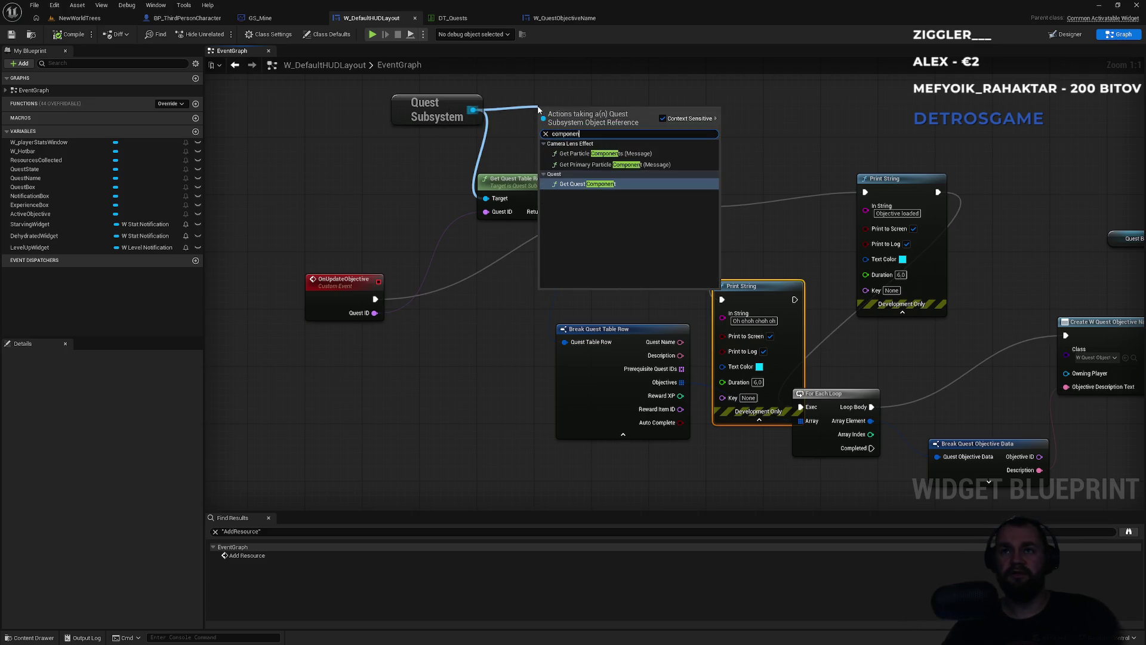
key(Return)
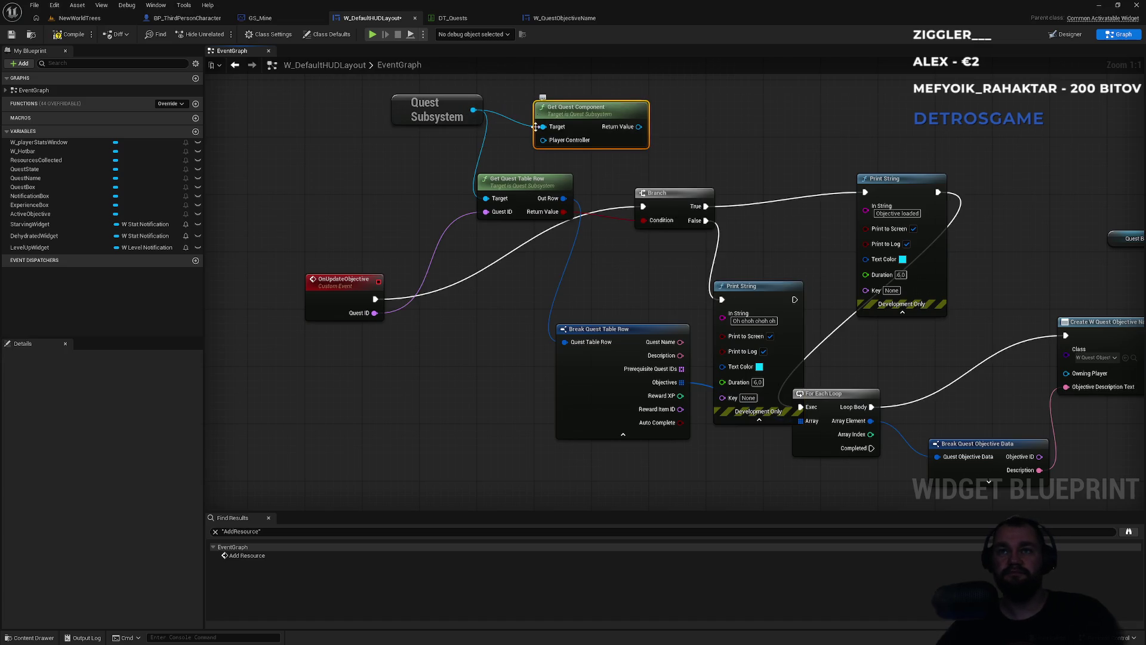
drag(543, 140, 489, 190)
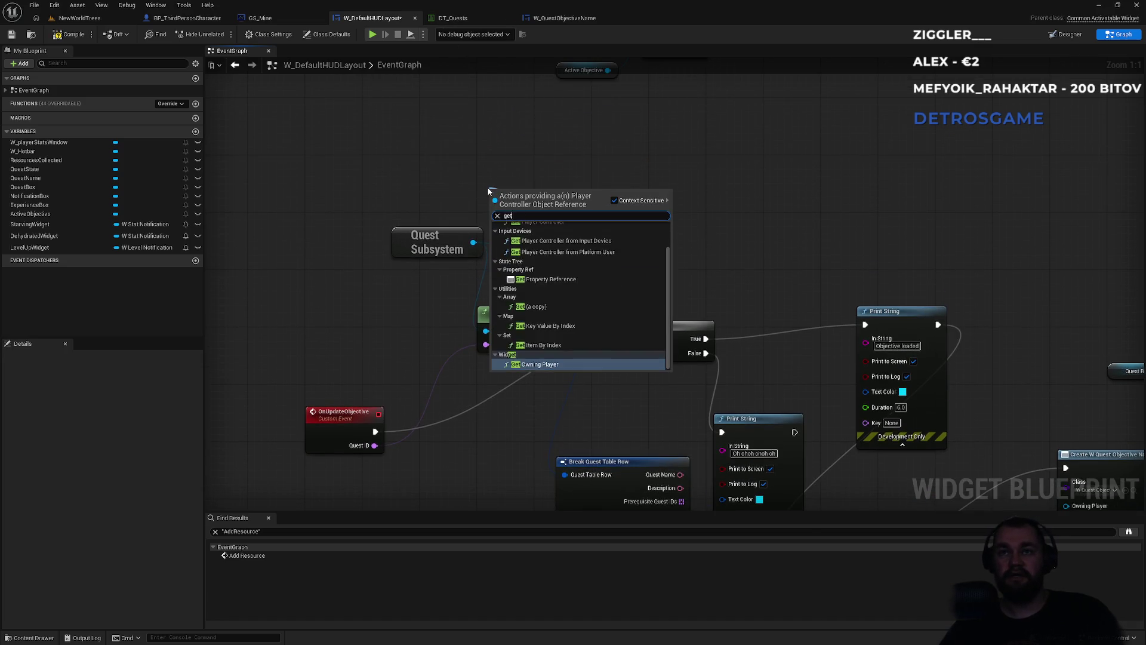
text(owning)
key(Return)
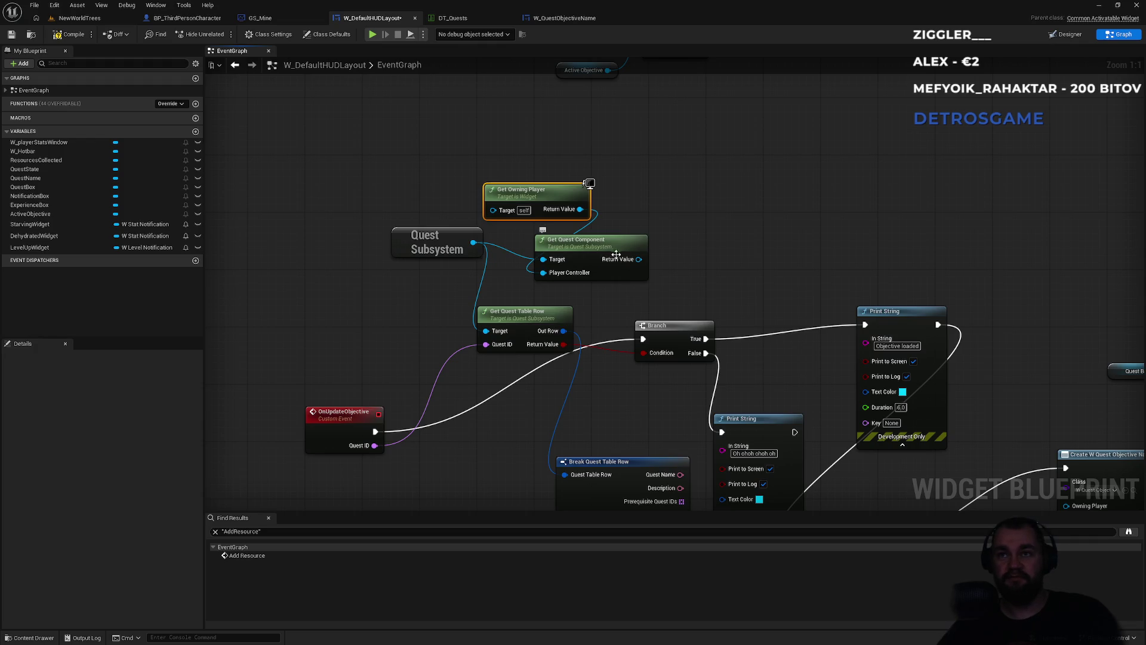
Search the quest component result for objective actions, then dismiss the menu without adding anything
mouse_move(622, 261)
mouse_down()
mouse_move(503, 334)
mouse_move(754, 258)
mouse_move(746, 253)
mouse_up()
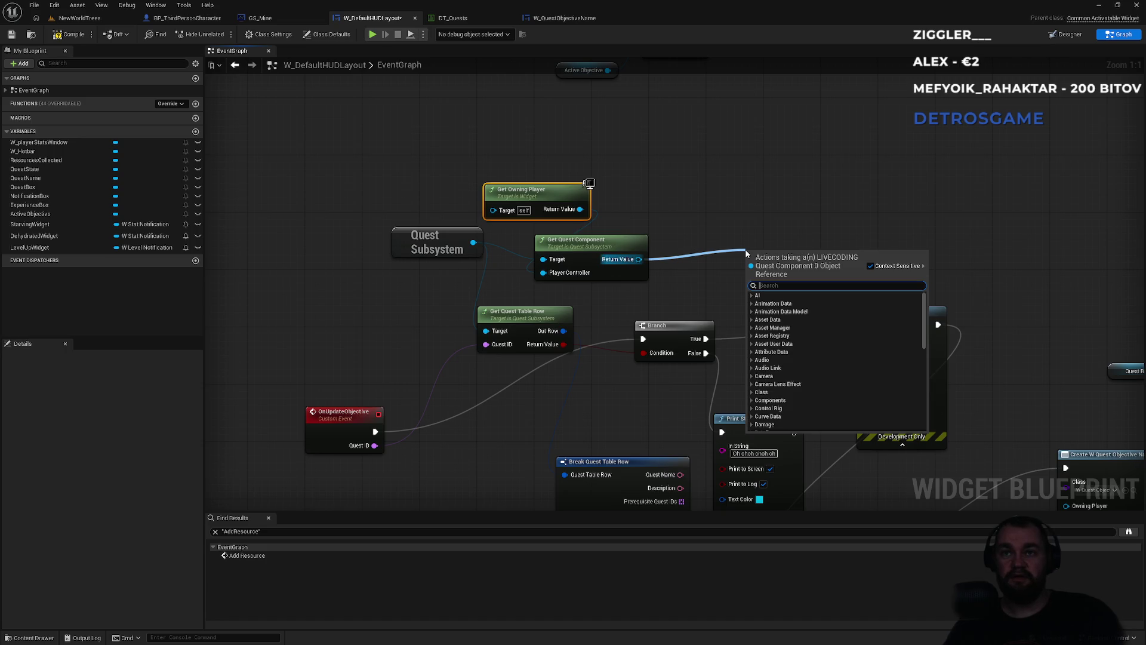
text(table)
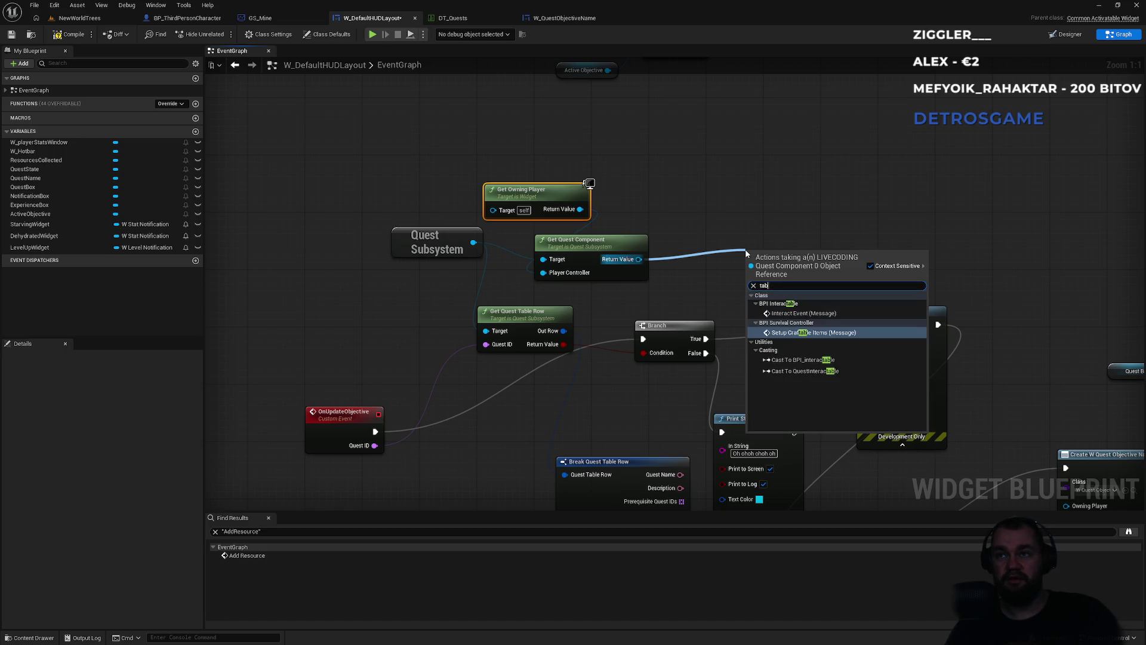
key(ctrl+a)
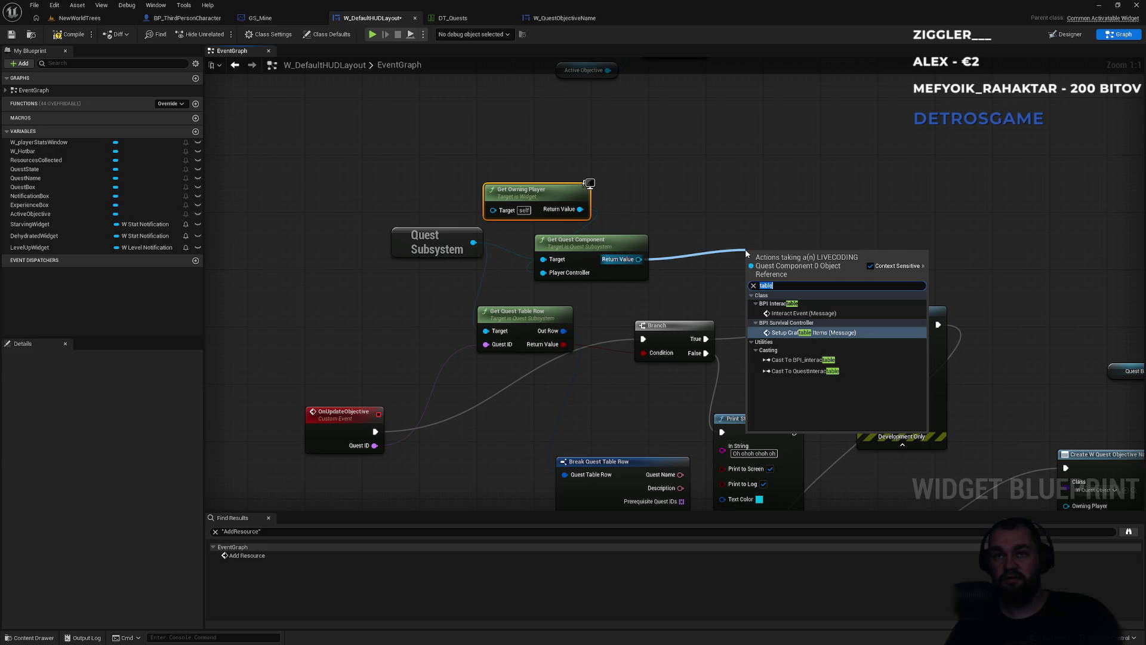
text(get obj)
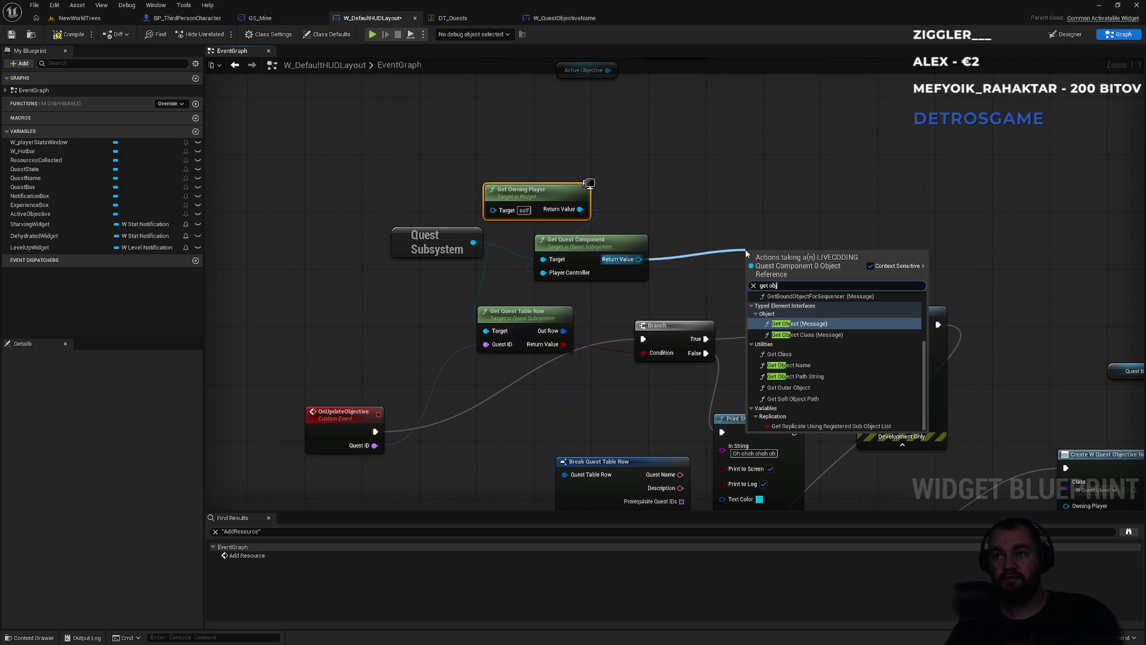
key(ctrl+a)
text(quest)
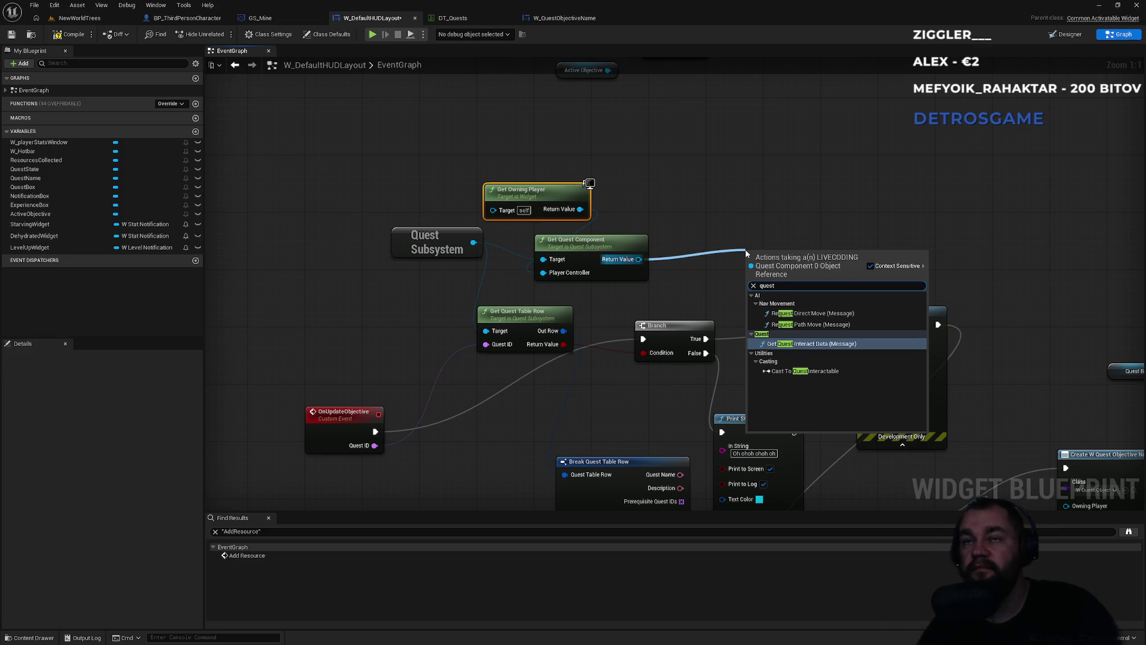
key(ctrl+a)
text(obj)
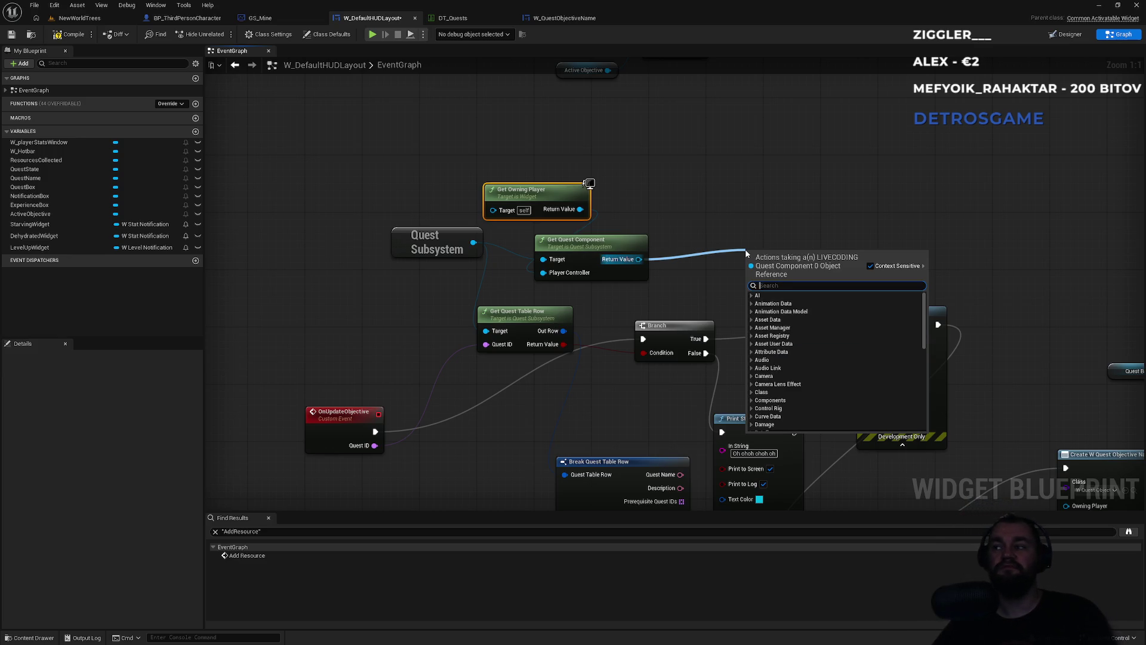
text(ective)
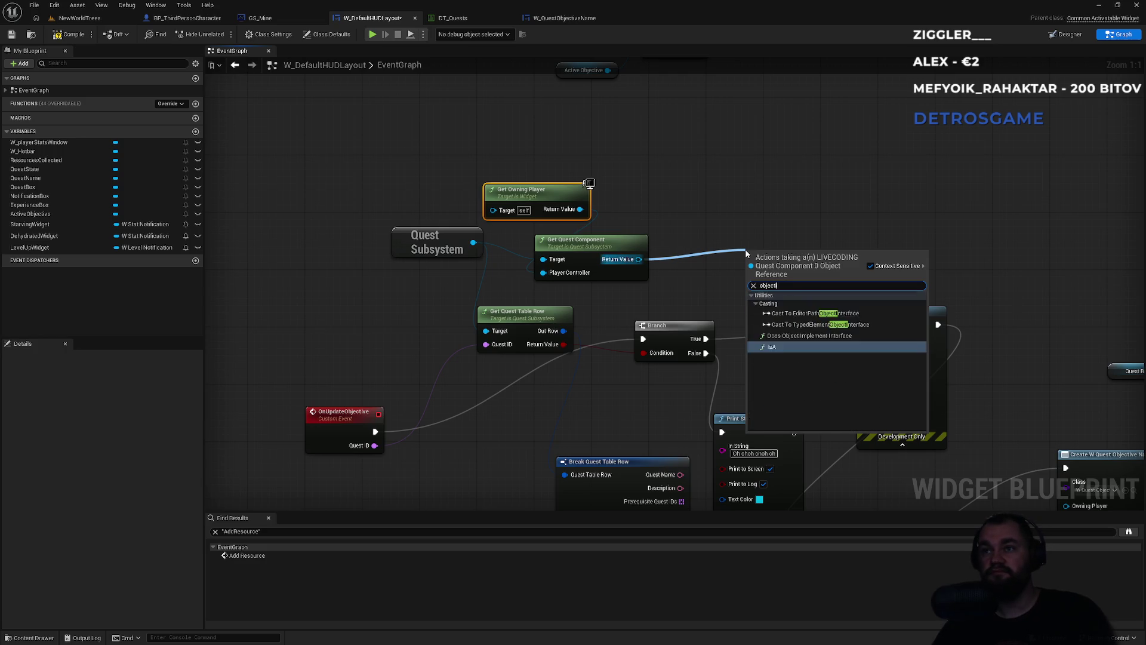
key(ctrl+a)
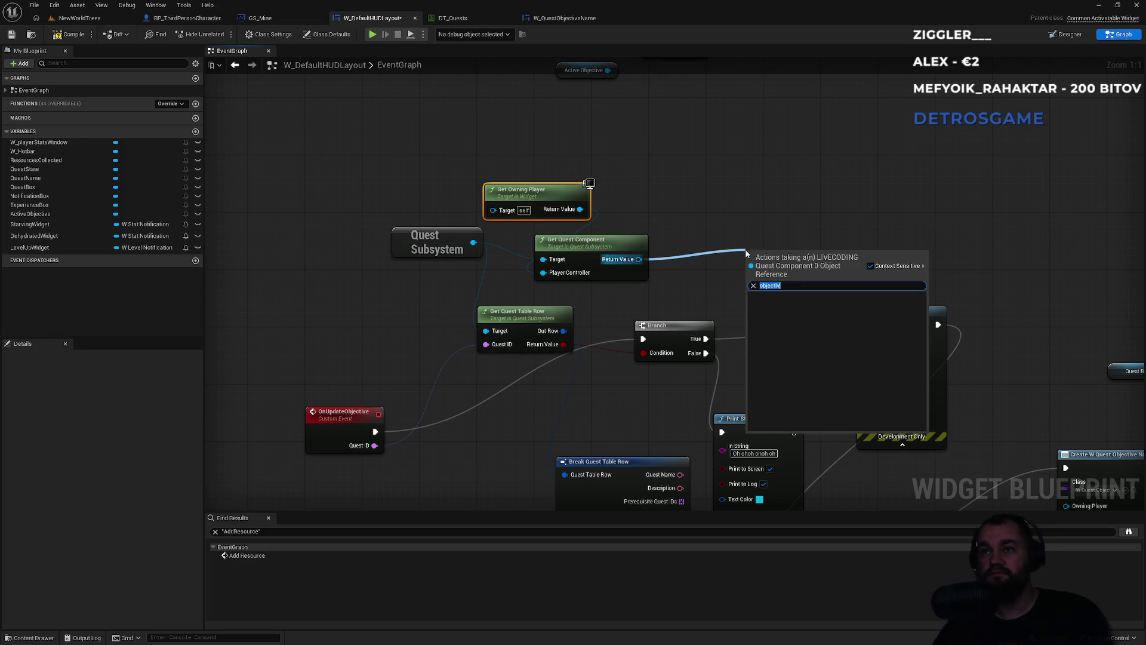
text(get)
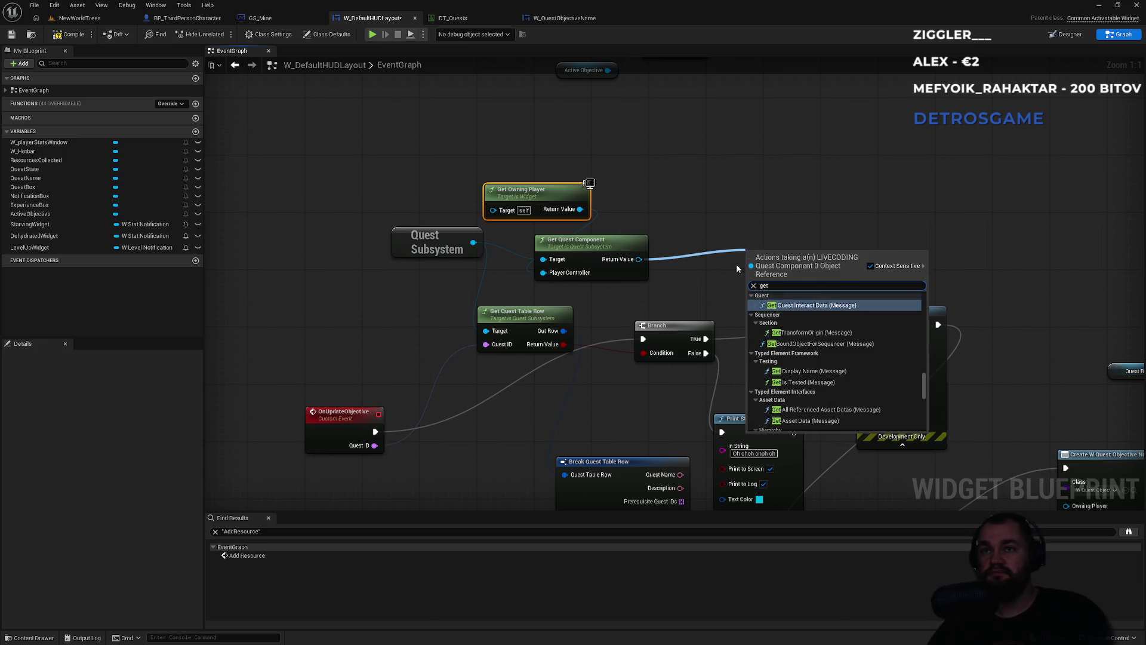
click(656, 203)
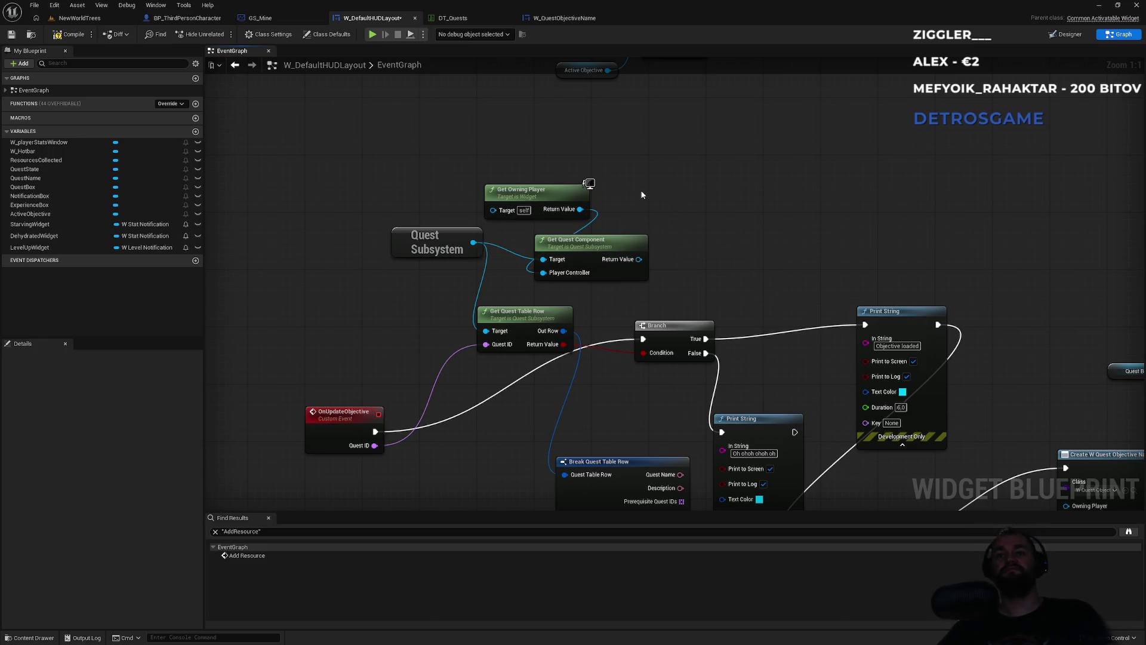